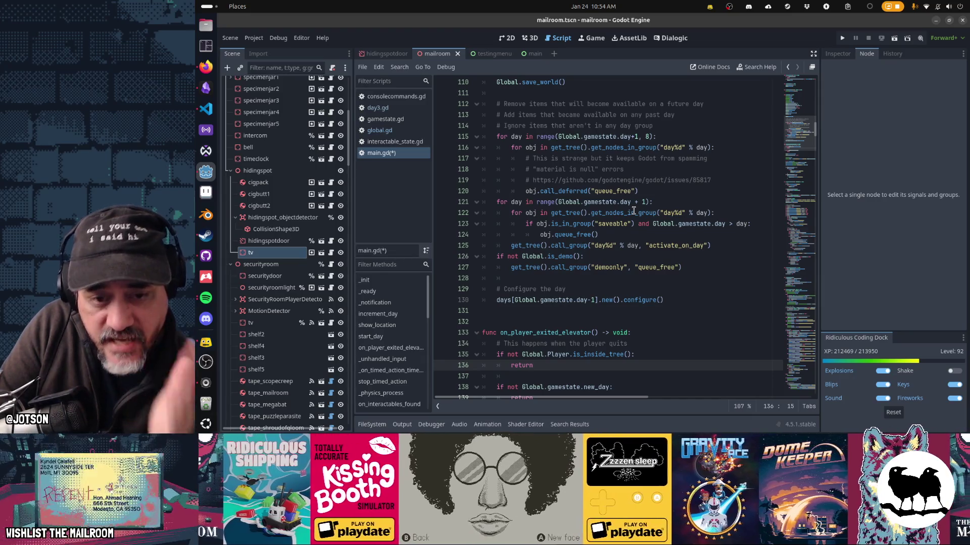
Inspect the hidingspot_objectdetector node, save, and trim the comment on line 119 of main.gd
left_click(289, 219)
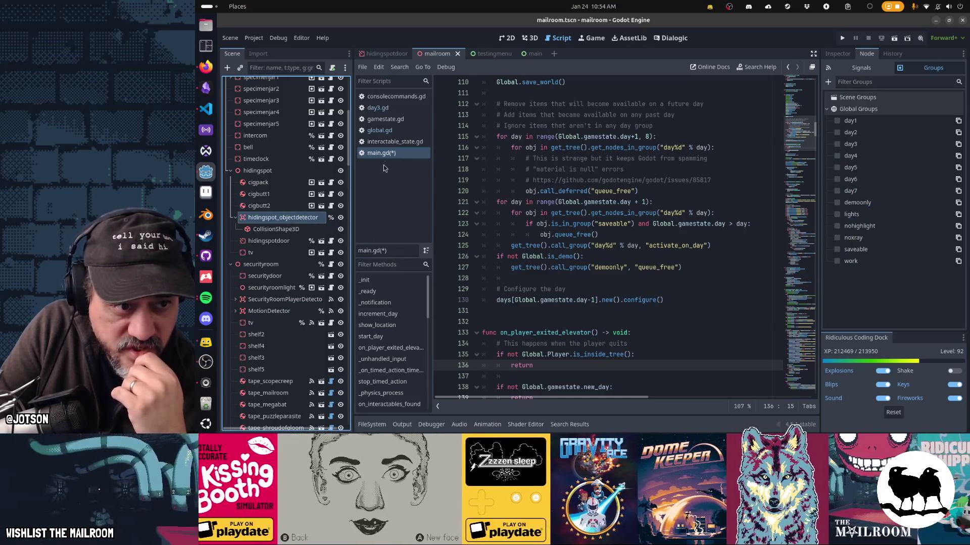
left_click(562, 189)
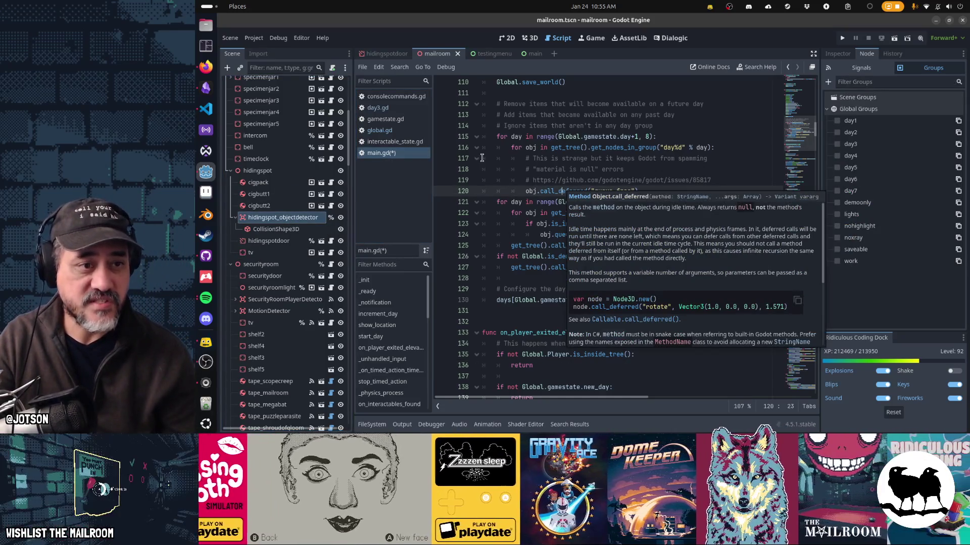
key("ctrl+s")
left_click(521, 180)
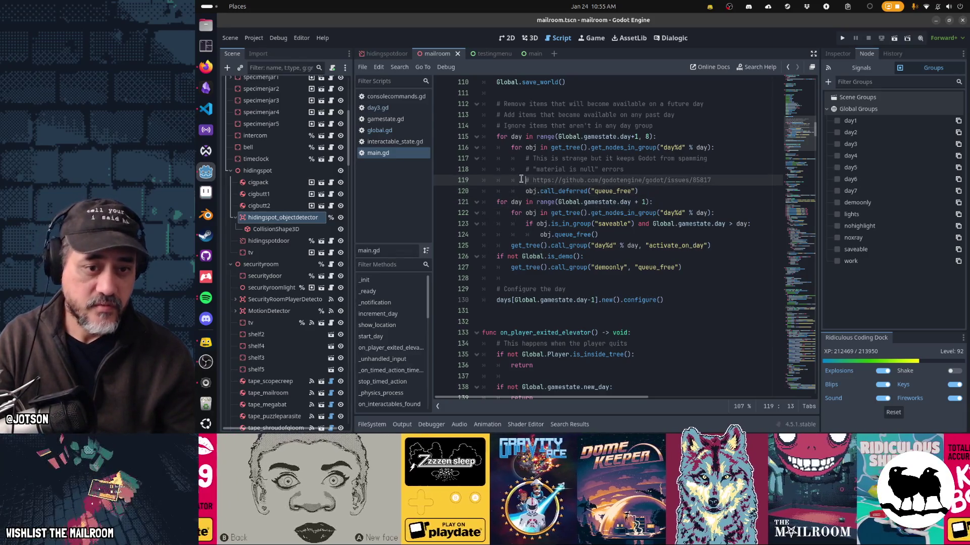
type("s")
key("BackSpace")
Step through the save_world calls in main.gd, then search global.gd for its definition
key("ctrl+f")
type("save")
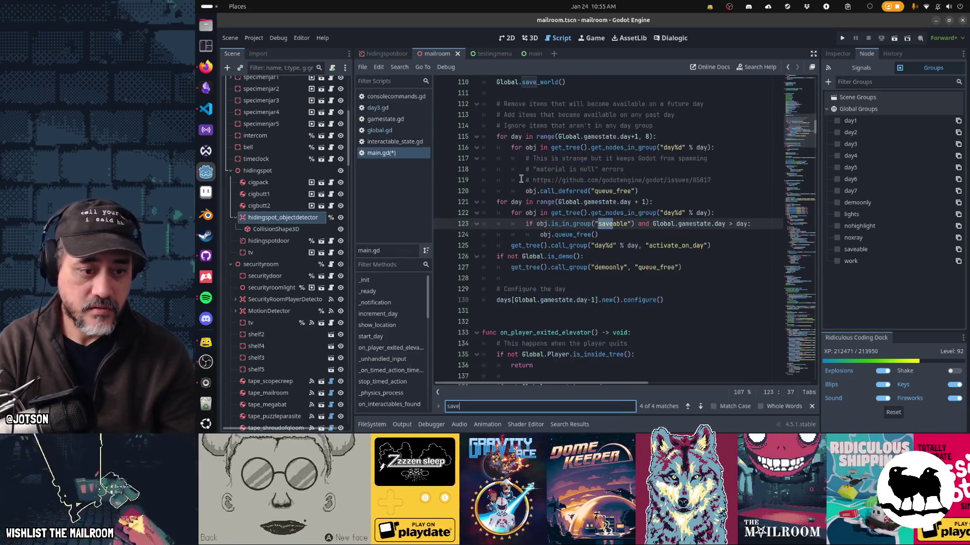
type("_world")
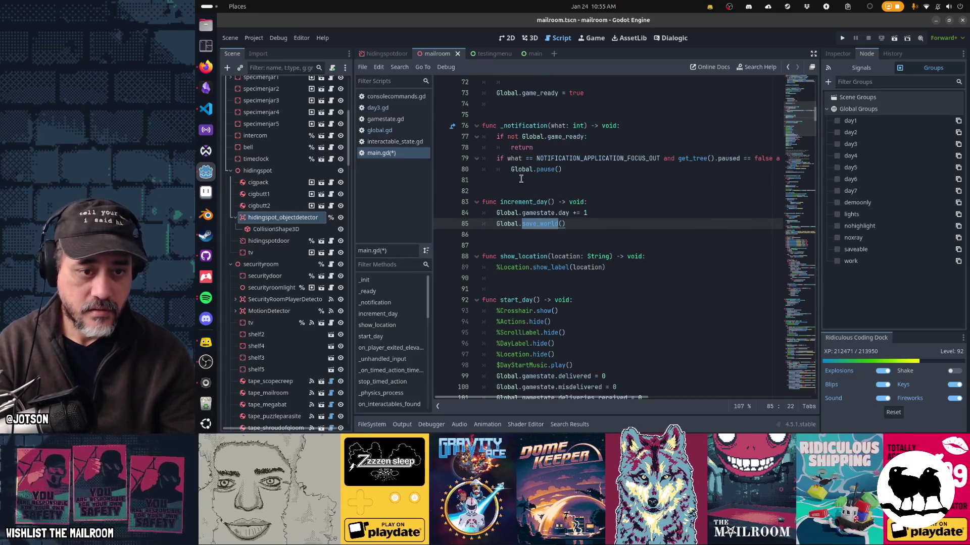
key("Return")
key("Return")
key("Return")
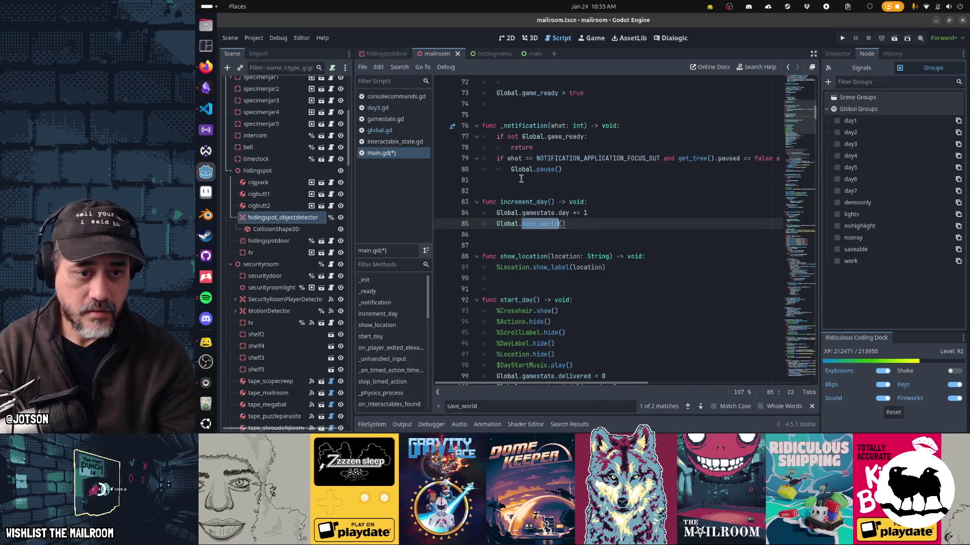
key("Return")
key("Return")
key("Escape")
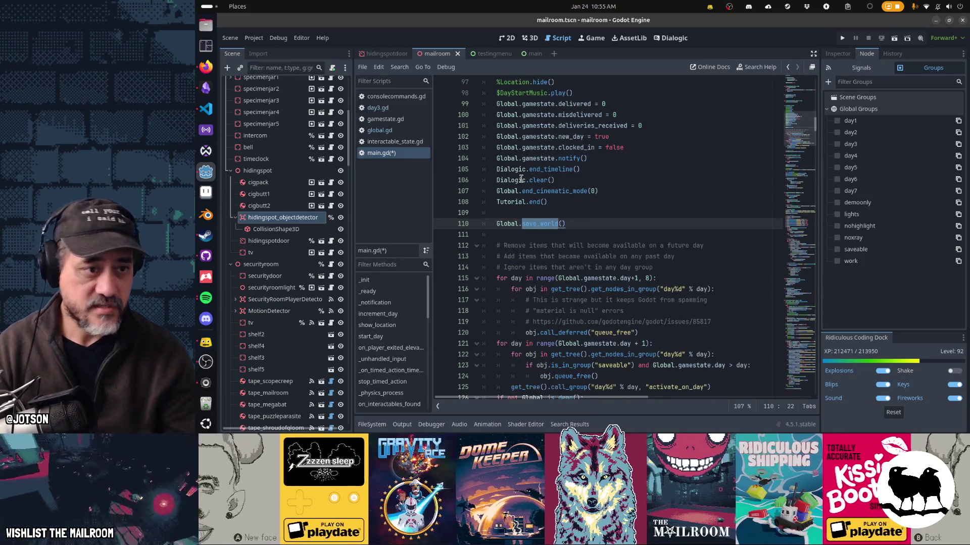
left_click(380, 130)
key("ctrl+f")
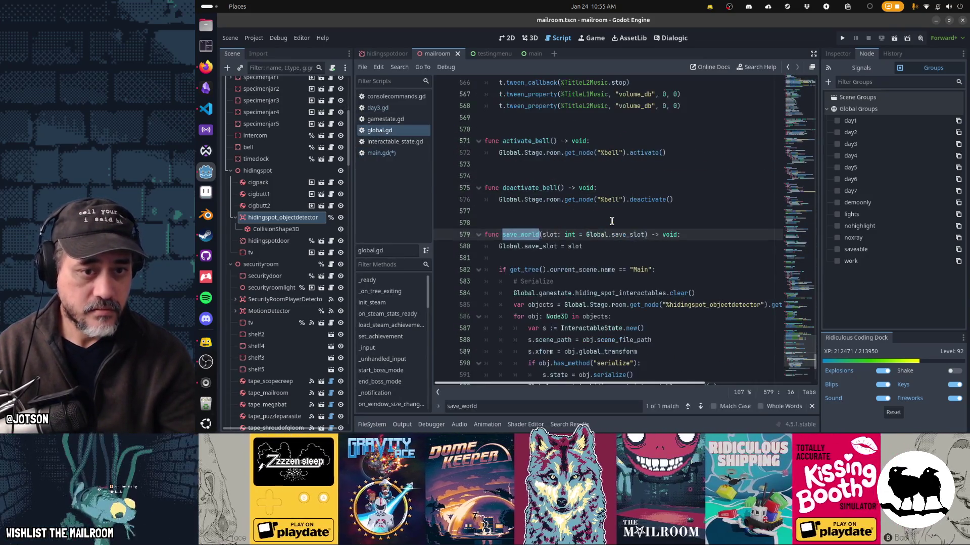
Change line 585 to get_tree().get_nodes_in_group("saveable") and save the script
scroll(611, 221, "down", 4)
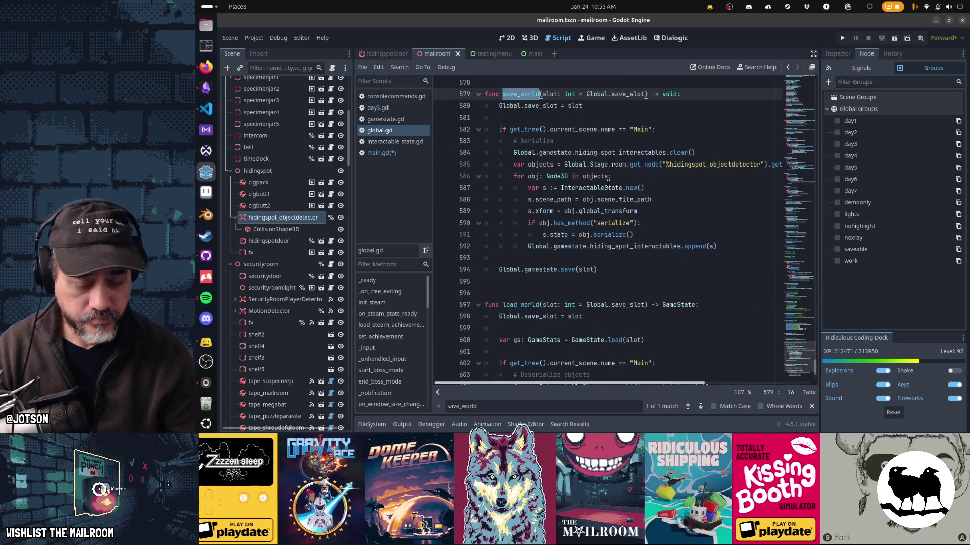
left_click(602, 164)
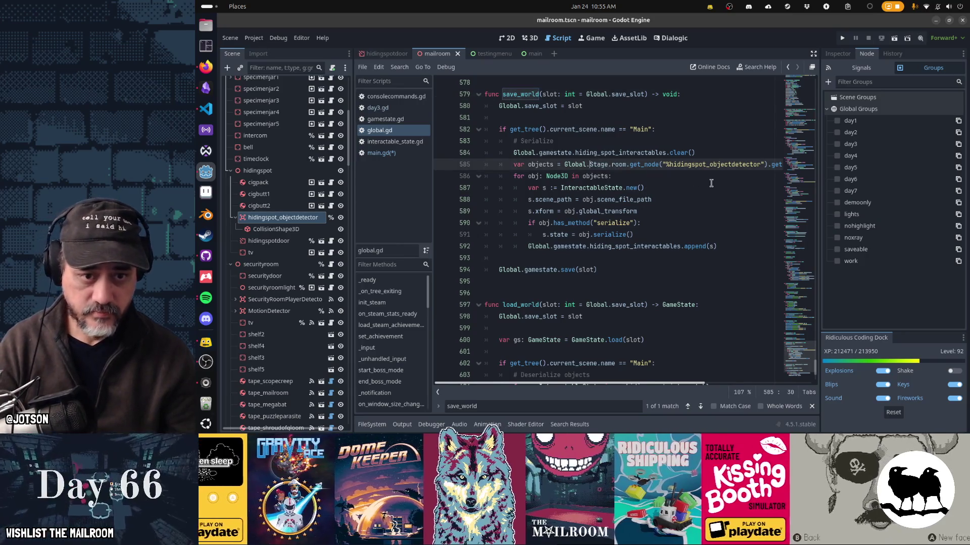
key("shift+End")
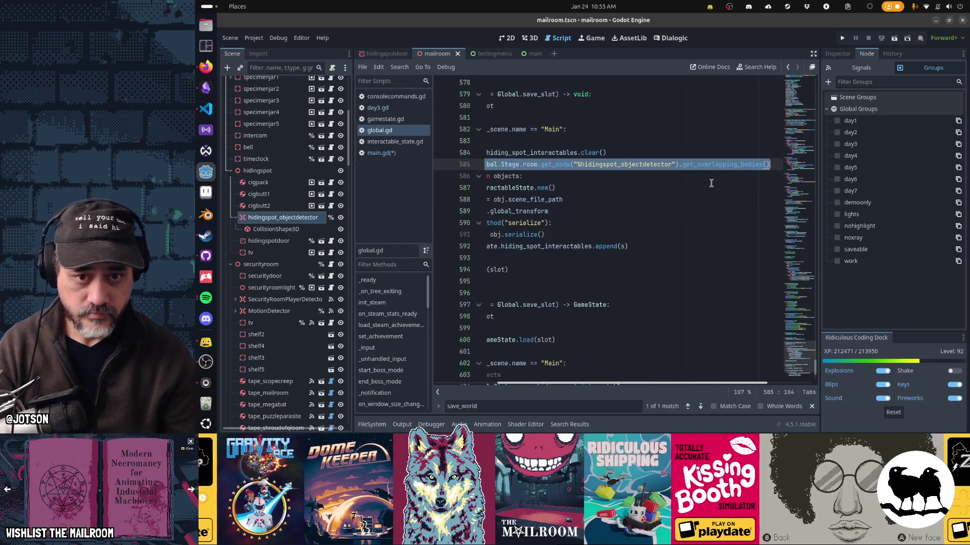
key("BackSpace")
key("BackSpace")
key("BackSpace")
type("t_tree().get_")
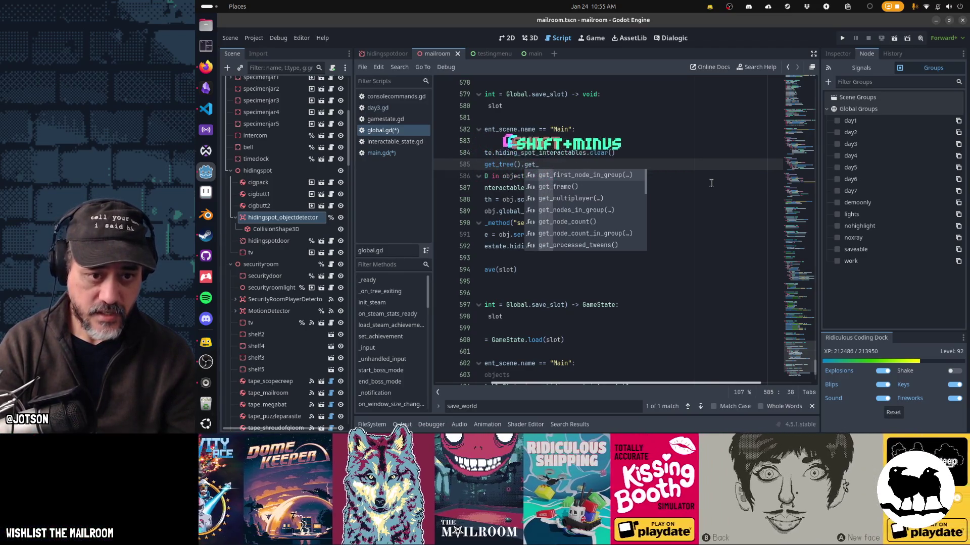
type("nod")
key("Return")
type("\"saveable\"")
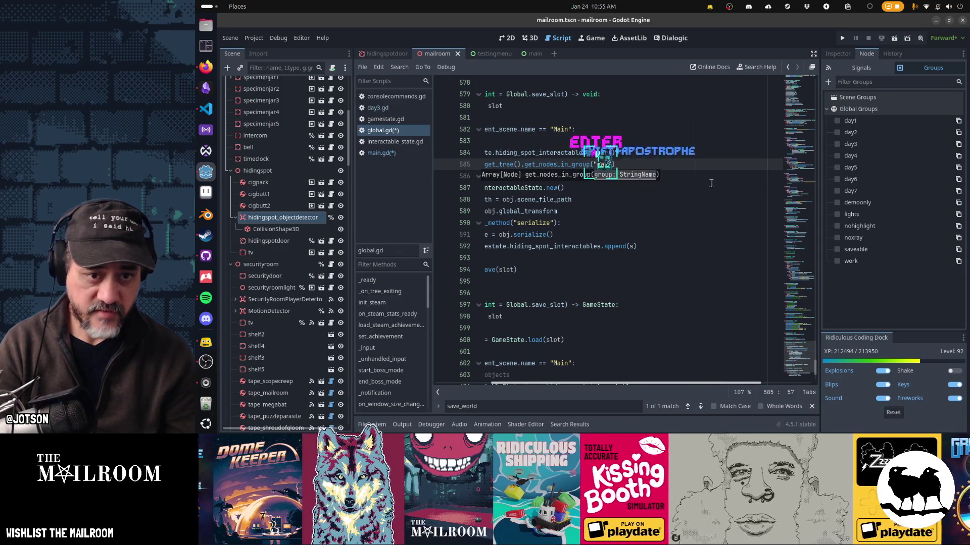
key("Home")
key("Home")
key("ctrl+s")
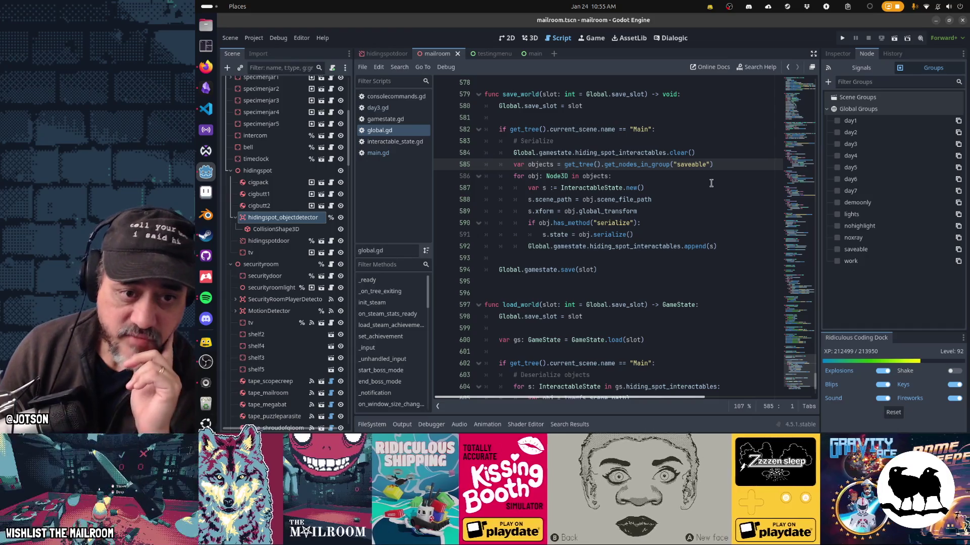
Undo line 585 back to the original node lookup and run the project
key("shift+Down")
key("shift+Down")
key("shift+Down")
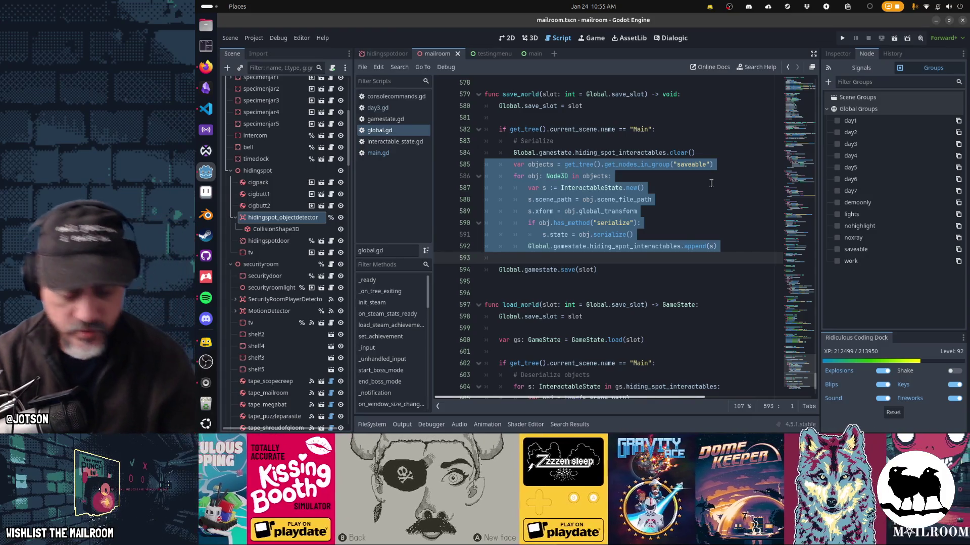
key("ctrl+z")
key("ctrl+z")
key("ctrl+z")
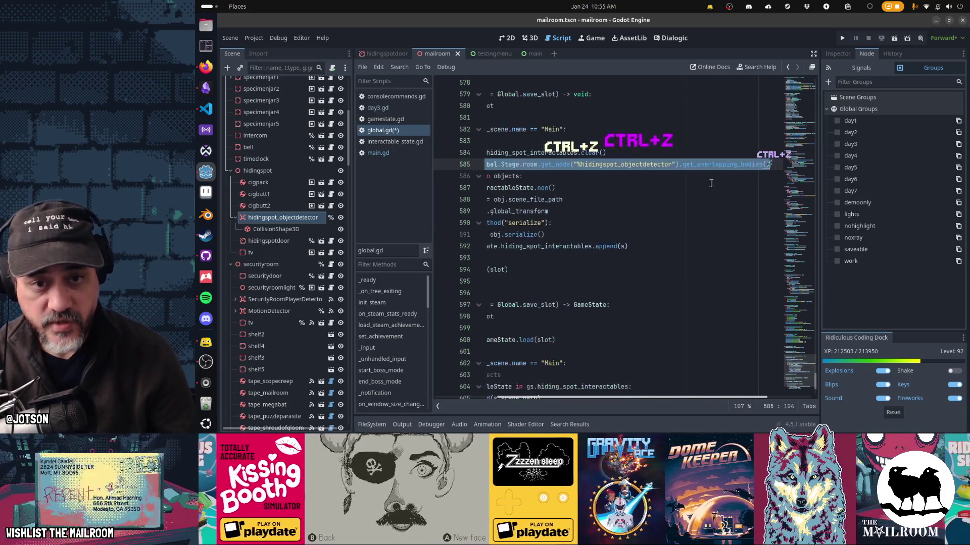
key("ctrl+z")
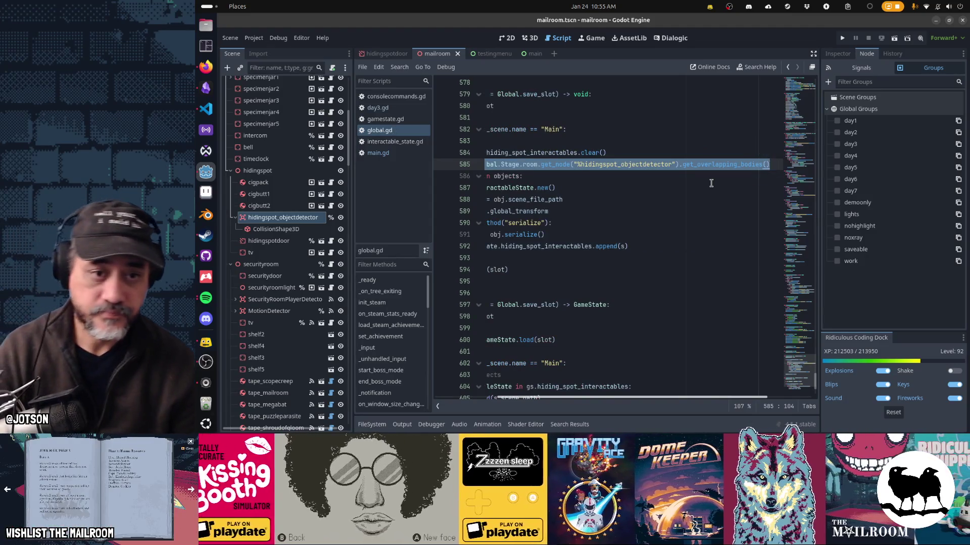
key("Home")
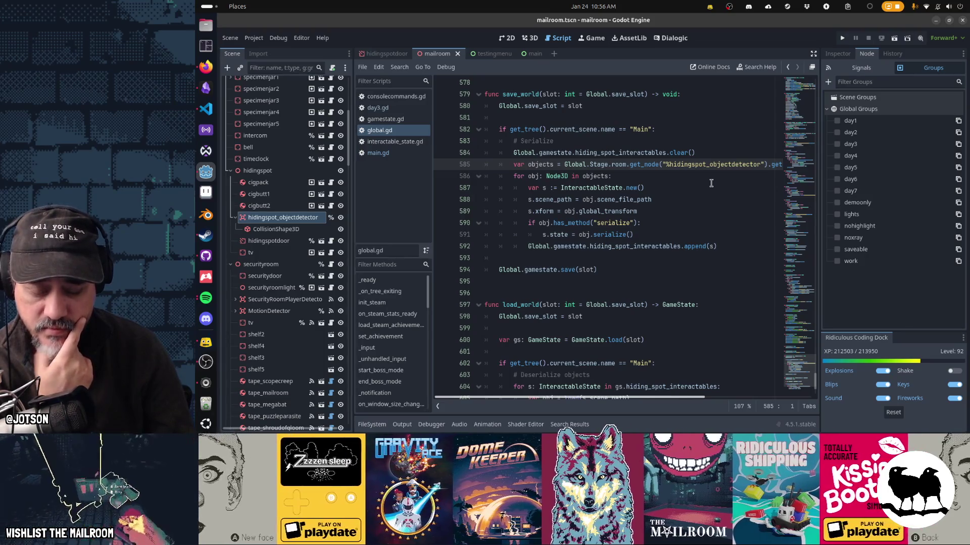
key("F5")
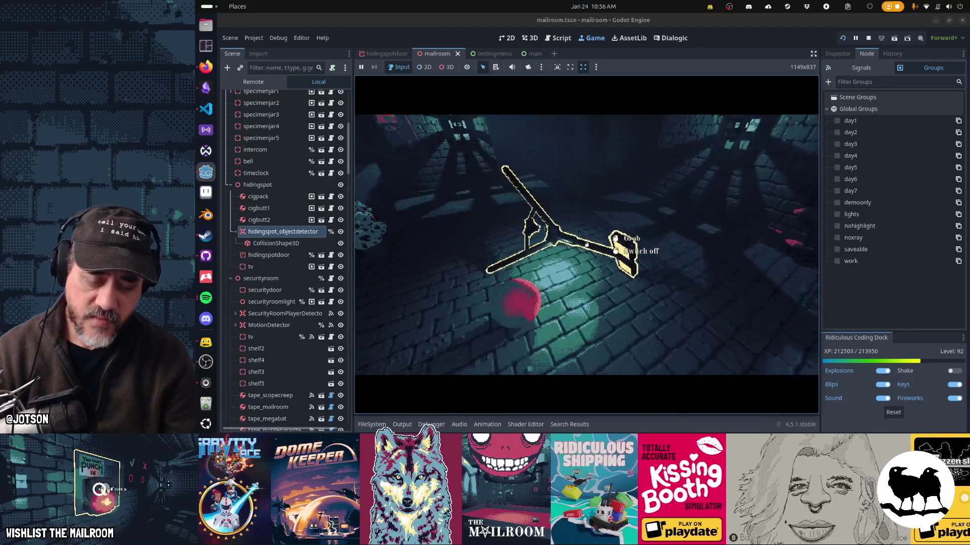
Pick up the lamp stand, switch it off, drop it, then set it upright
left_click(586, 245)
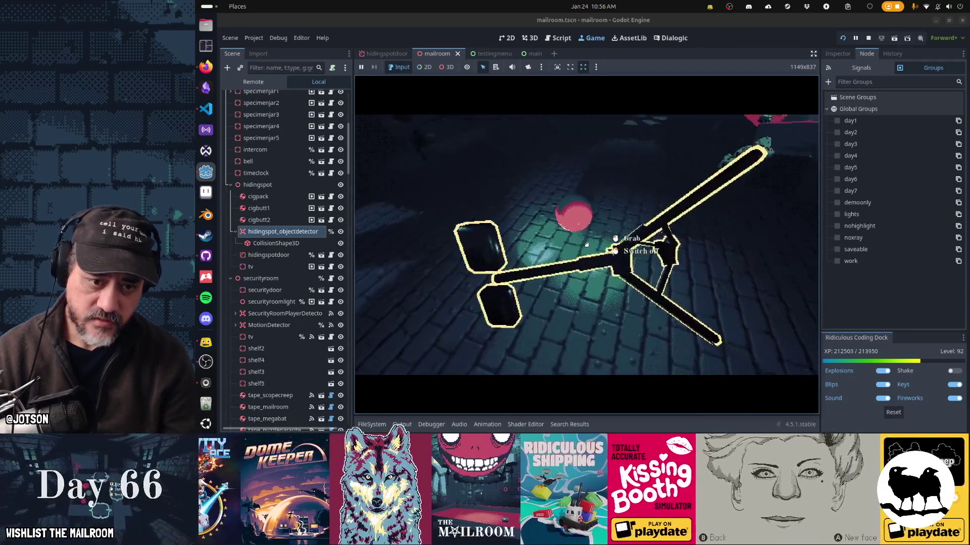
left_click(586, 245)
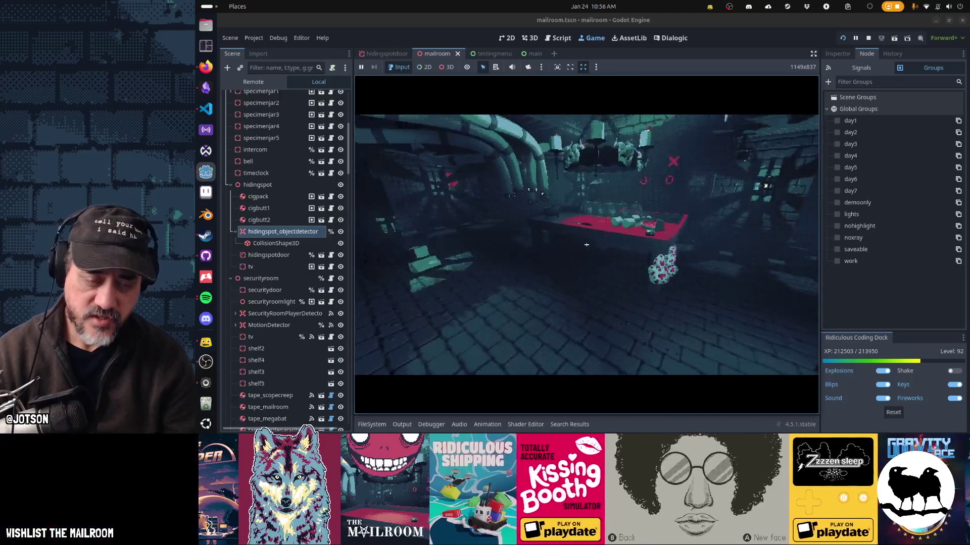
key("w")
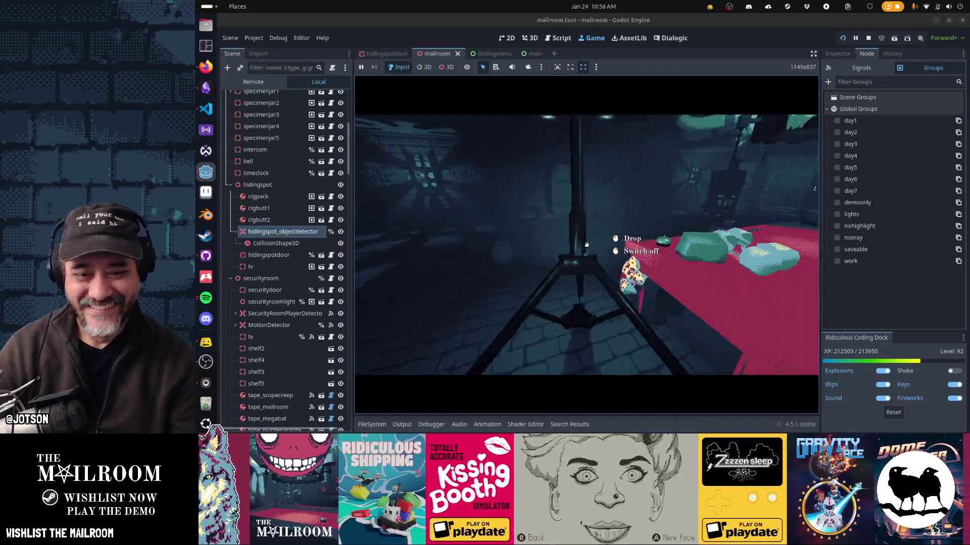
right_click(586, 244)
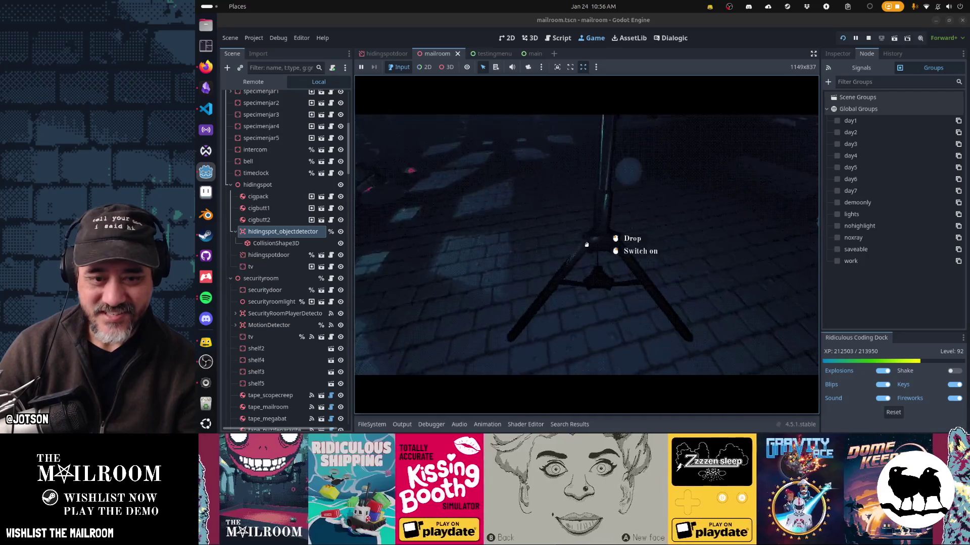
left_click(587, 245)
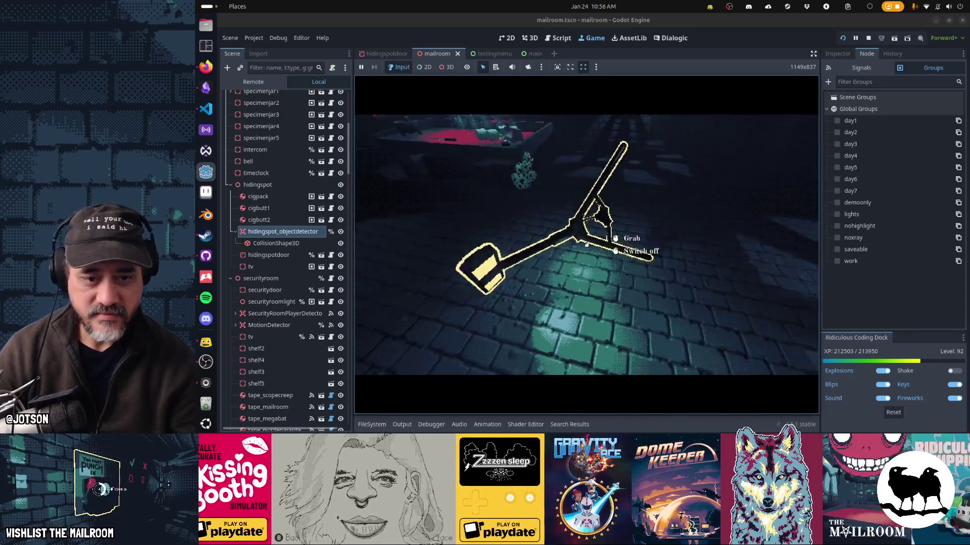
left_click(586, 244)
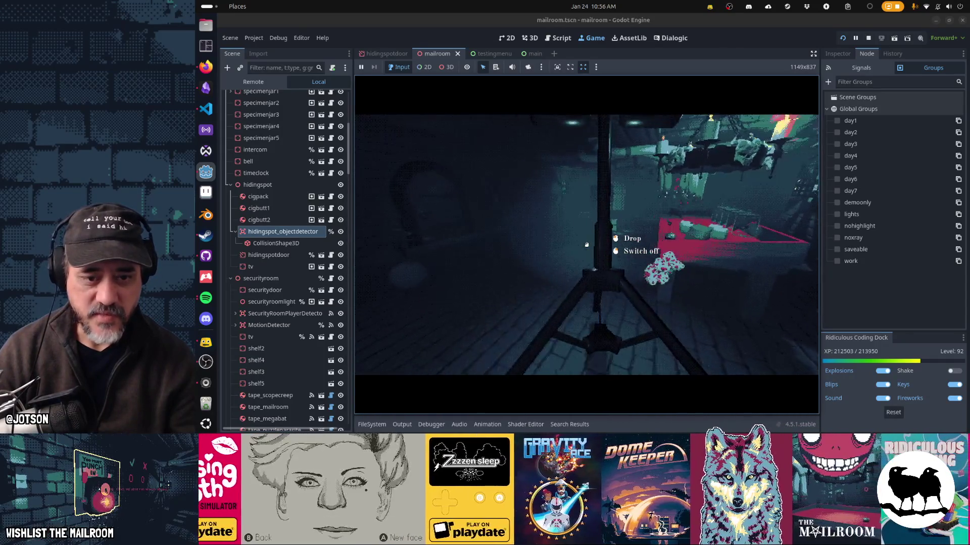
key("s")
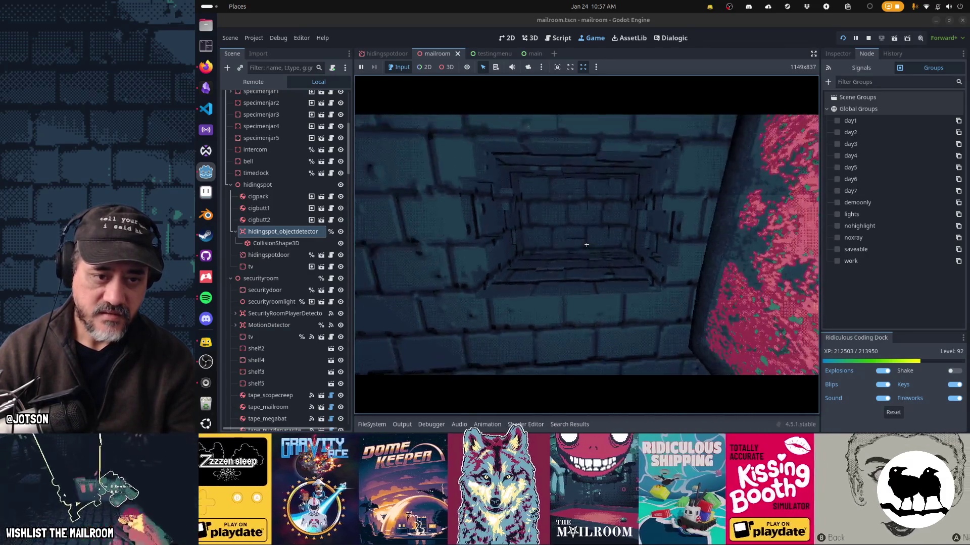
Spawn a diamond with the 'a diamond' console command, then stop the game
key("grave")
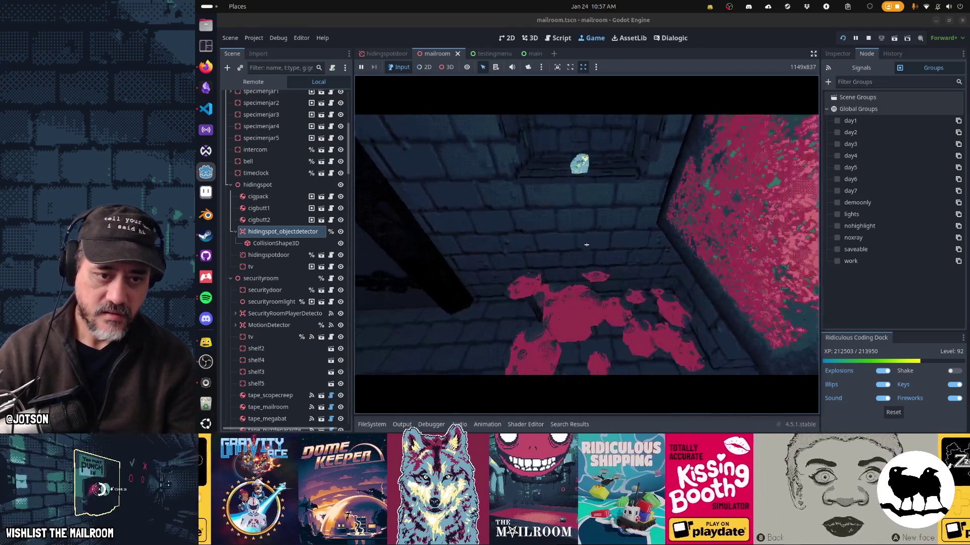
type("a diamond")
key("Return")
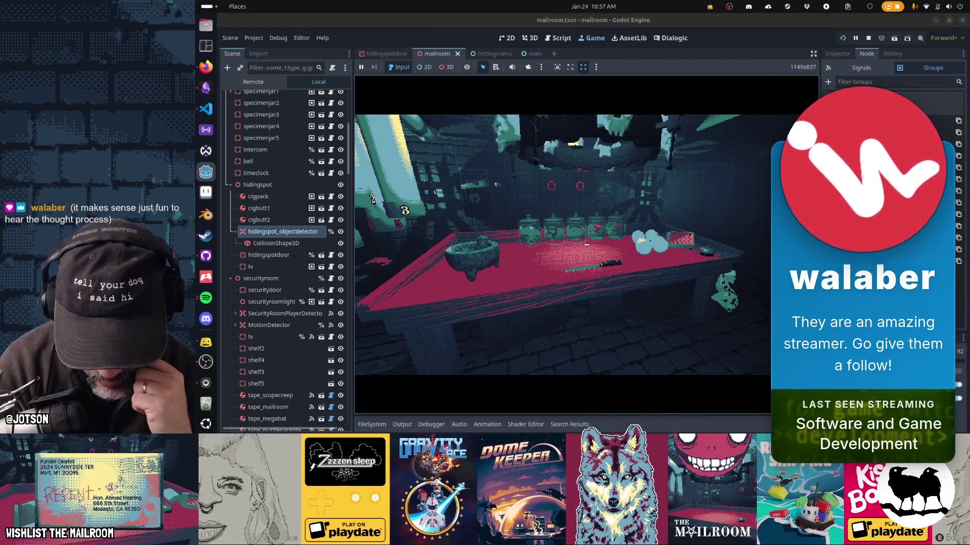
key("F8")
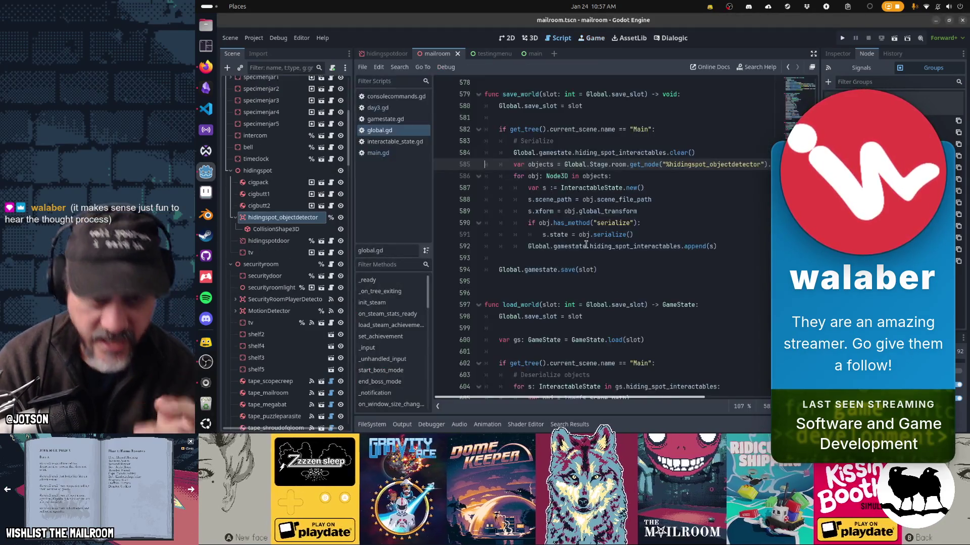
left_click(392, 155)
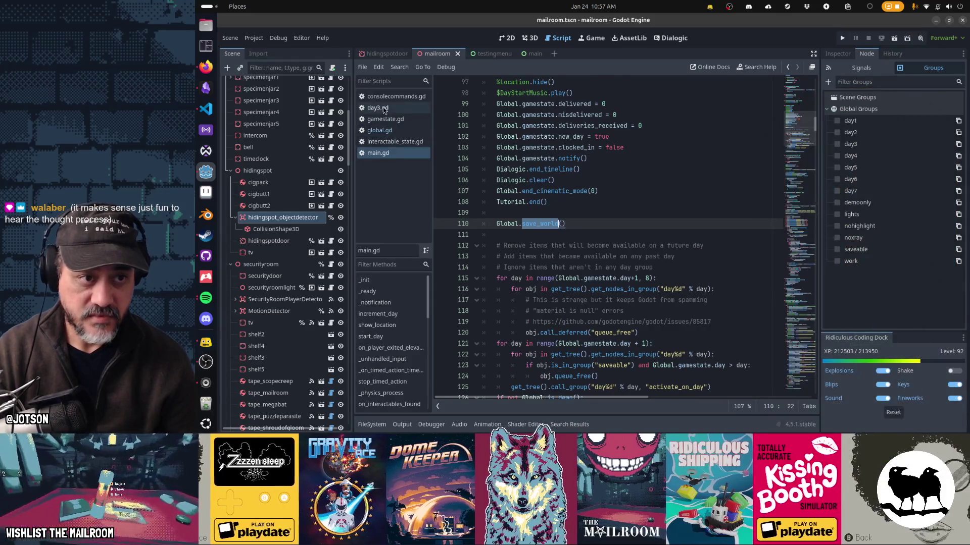
left_click(379, 107)
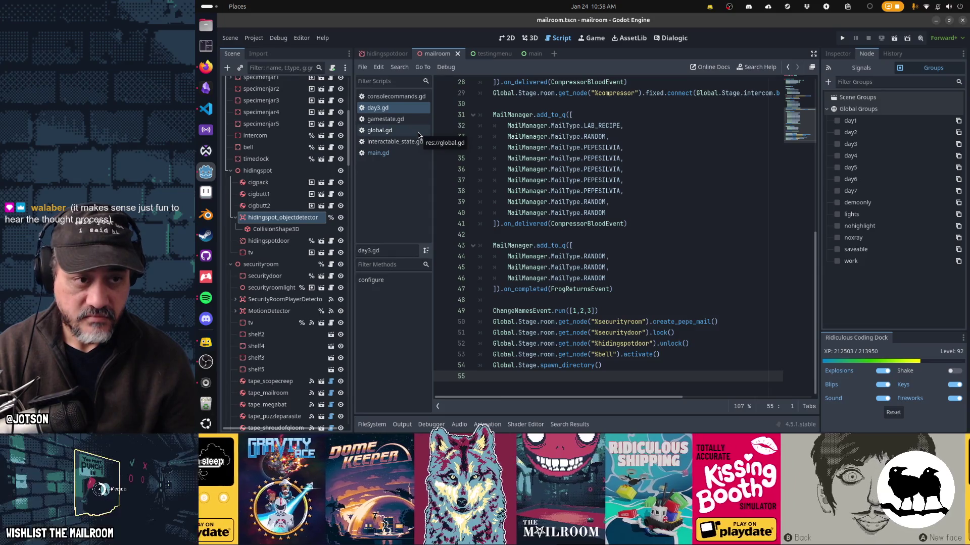
left_click(389, 153)
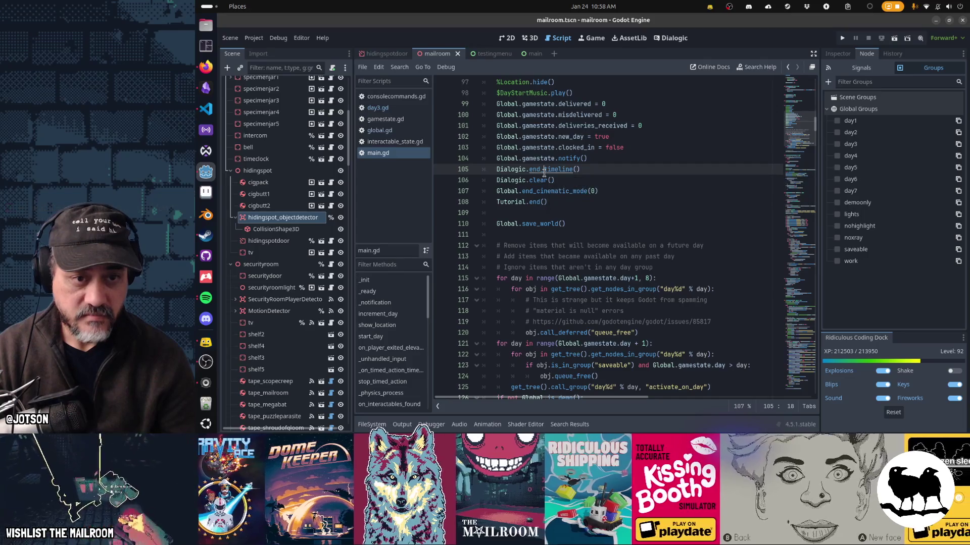
key("ctrl+Home")
key("ctrl+f")
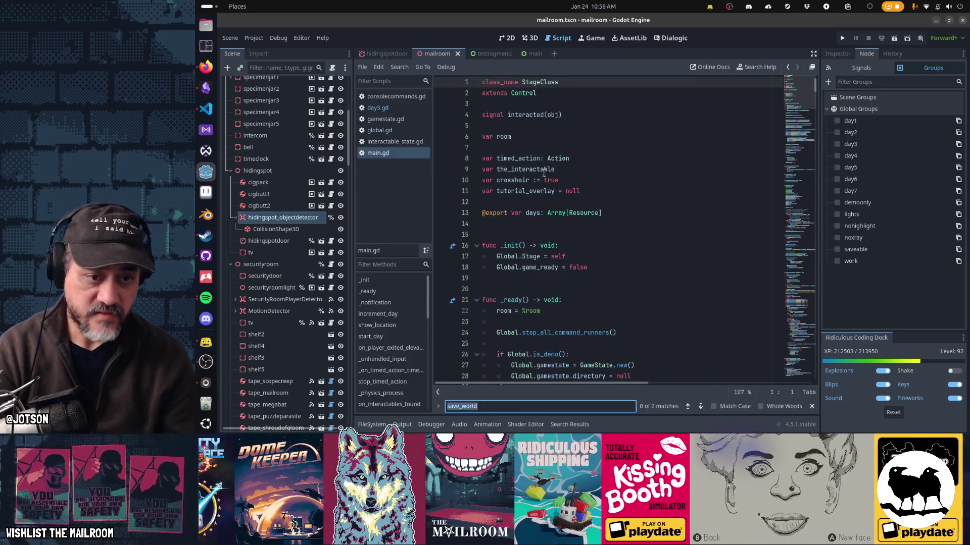
type("saveable")
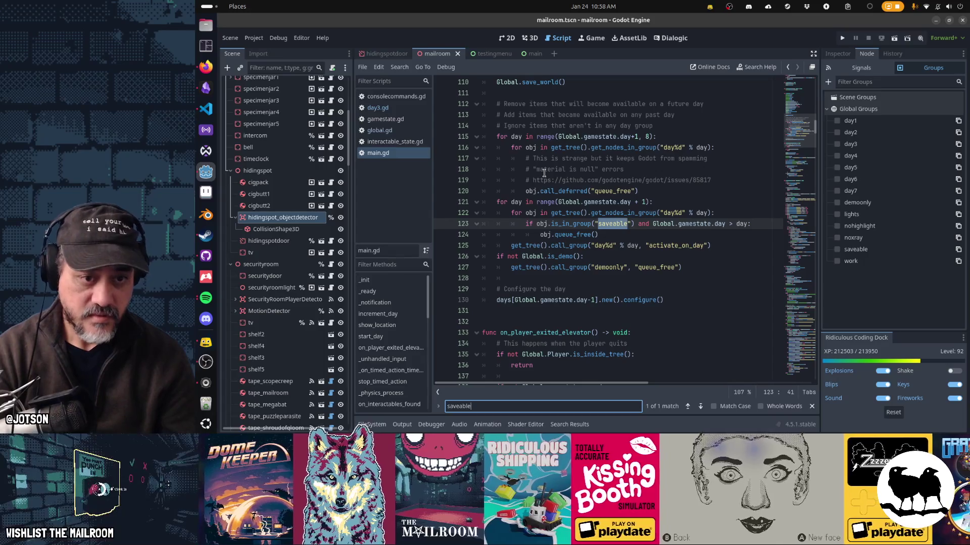
key("Escape")
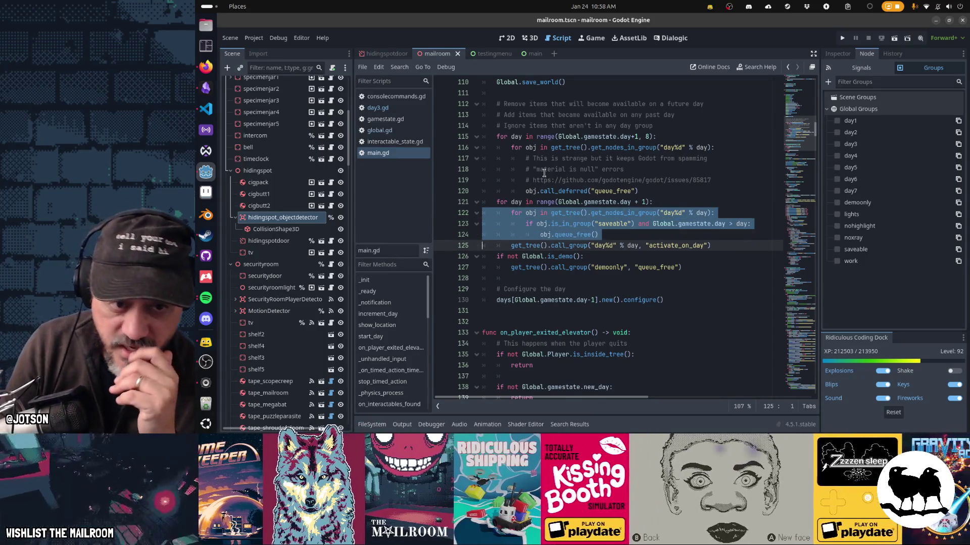
key("Home")
key("Home")
key("Up")
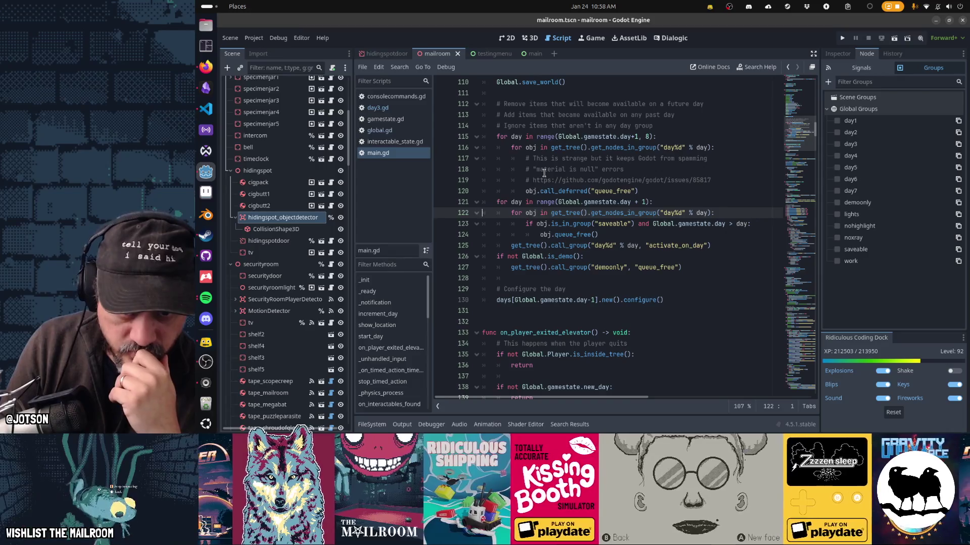
key("Down")
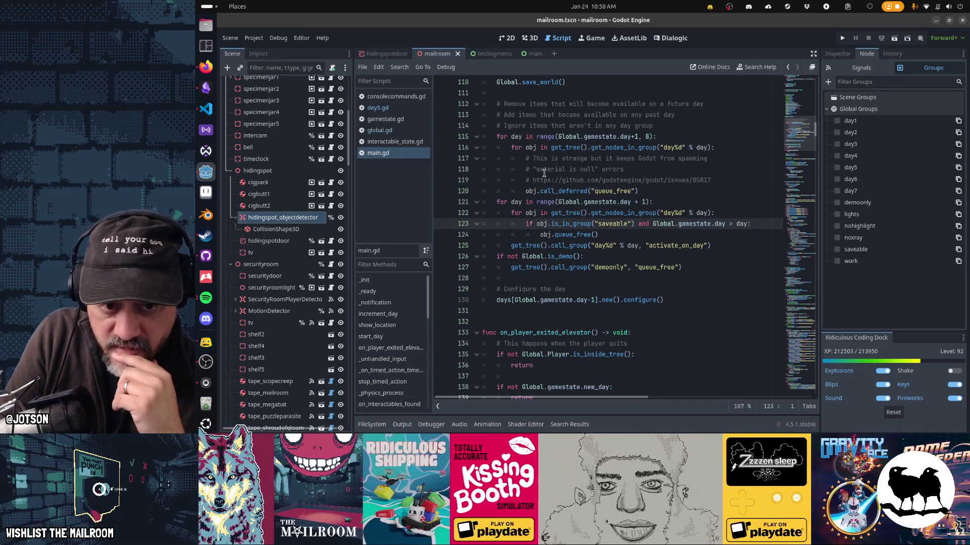
key("shift+Home")
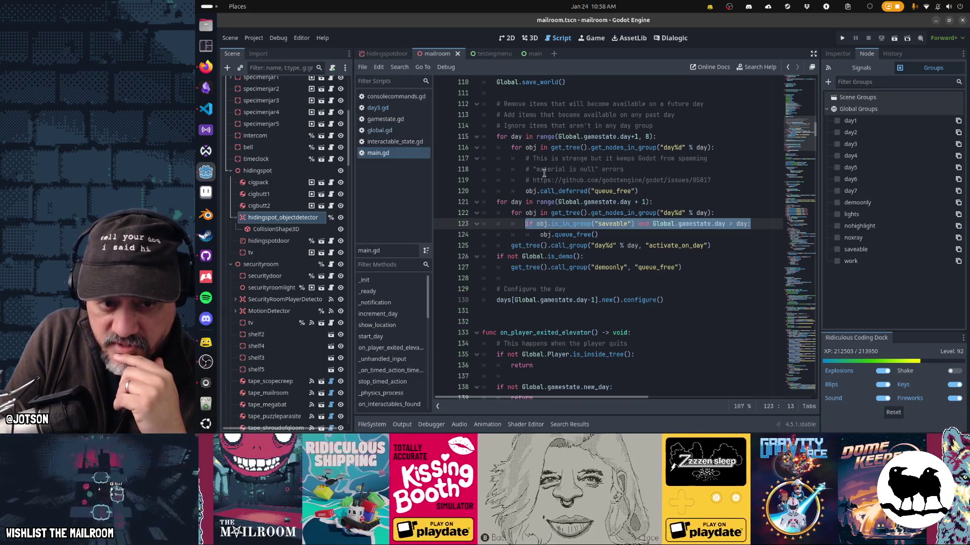
key("Down")
key("End")
key("shift+Home")
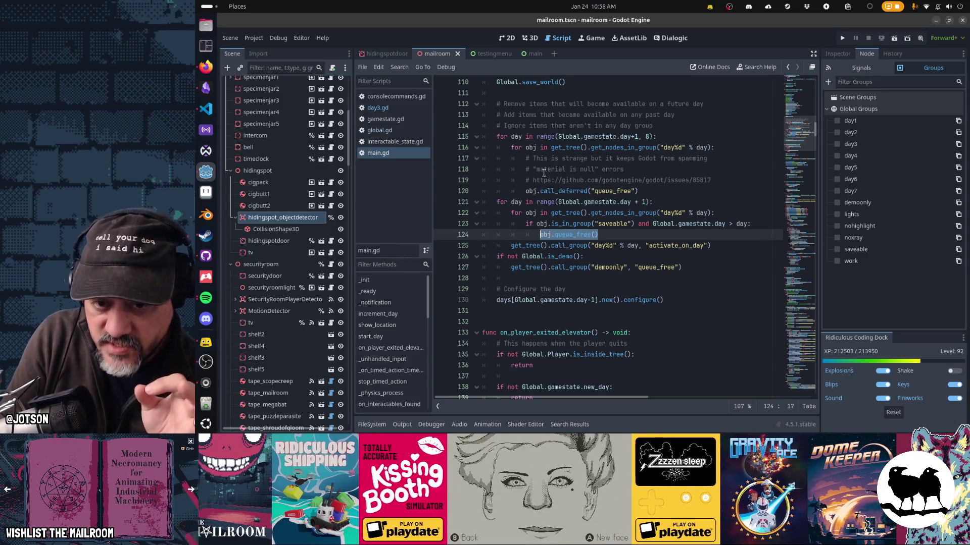
key("Up")
key("shift+End")
key("shift+Down")
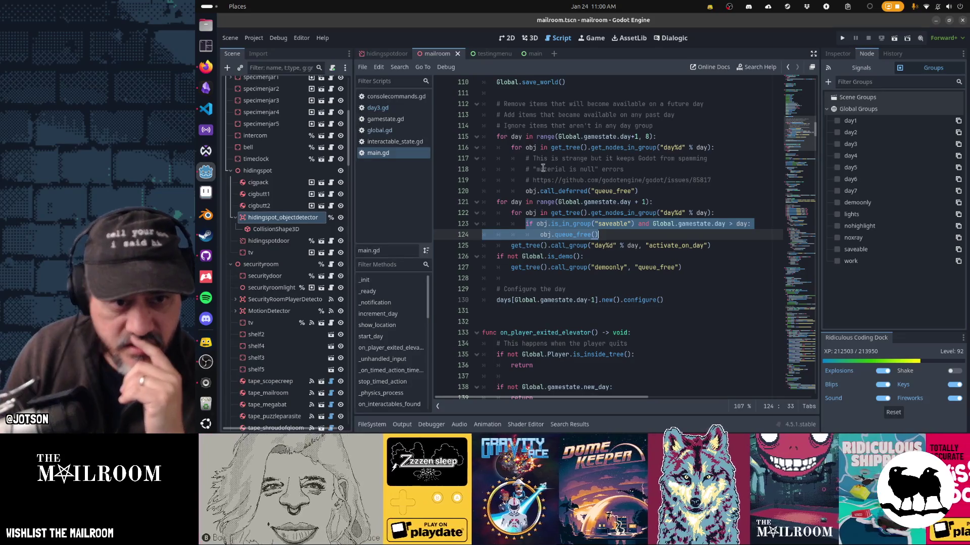
scroll(620, 272, "up", 4)
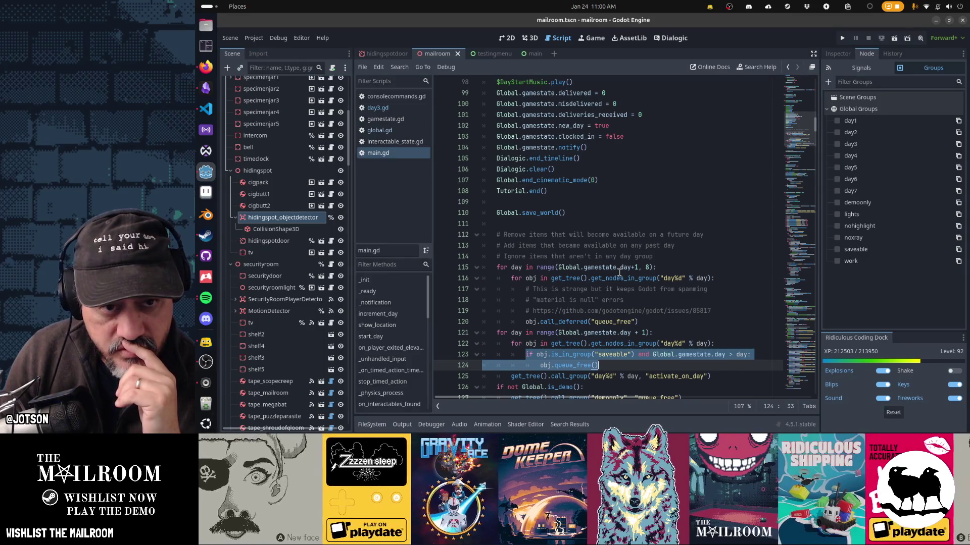
scroll(619, 273, "up", 2)
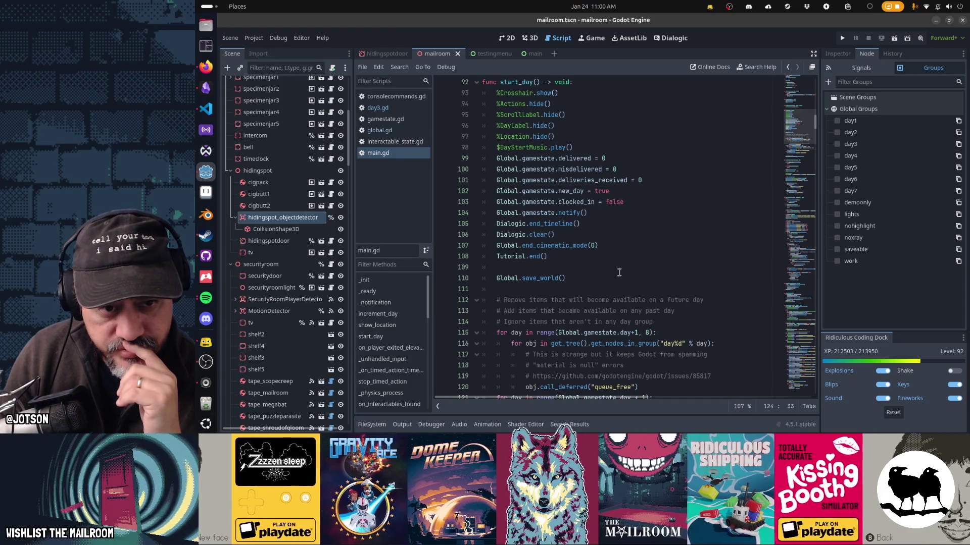
Move the Global.save_world() line from line 110 to below the days configure() call
left_click(619, 275)
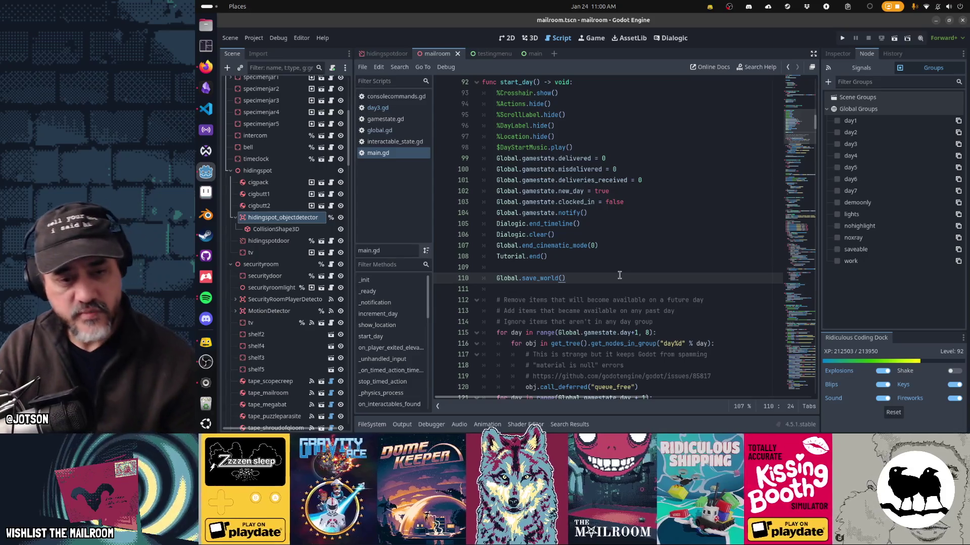
key("ctrl+x")
key("Delete")
key("Down")
key("Down")
key("Down")
key("Down")
key("Down")
key("Down")
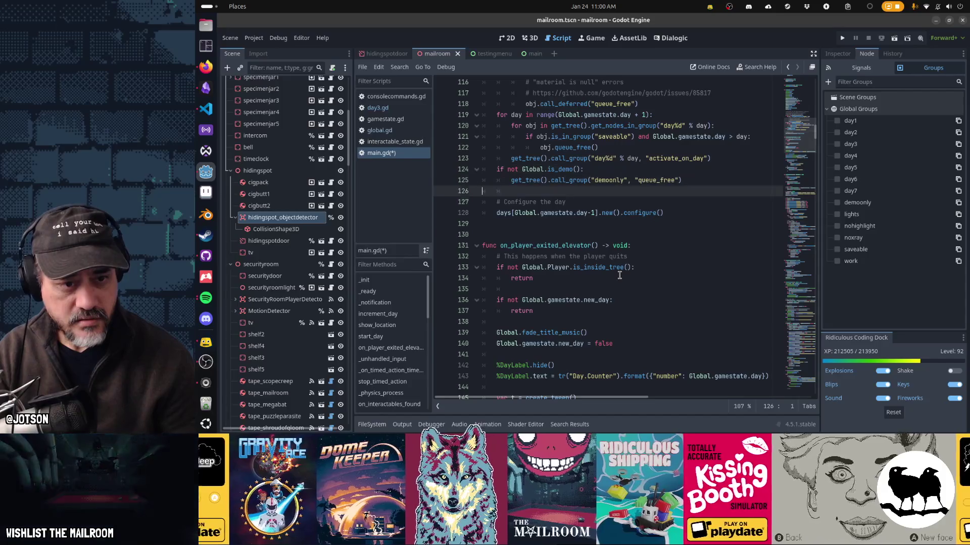
key("Return")
key("ctrl+v")
Add a '# Save new gamestate' comment above the save call and save main.gd
key("Return")
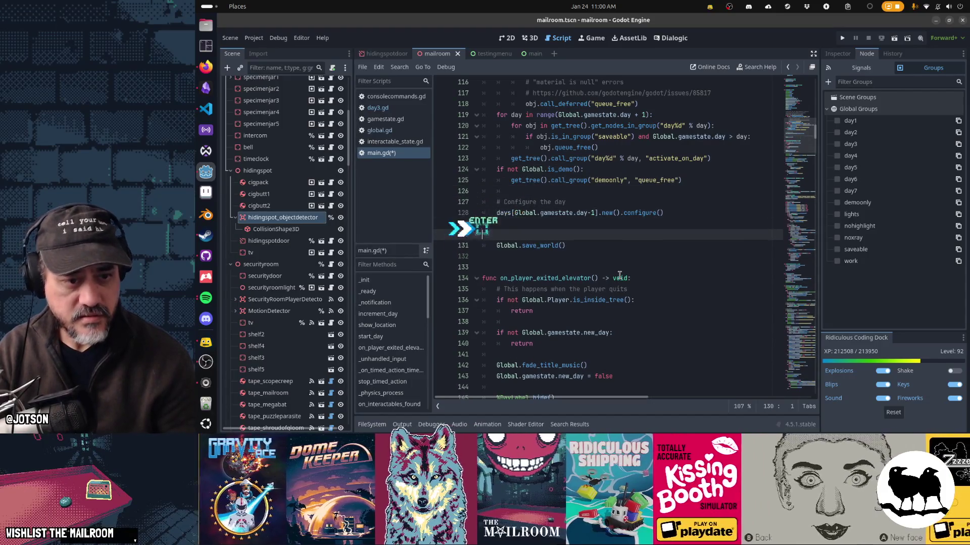
key("Tab")
key("Tab")
key("BackSpace")
type("# Save new game")
key("BackSpace")
key("BackSpace")
key("BackSpace")
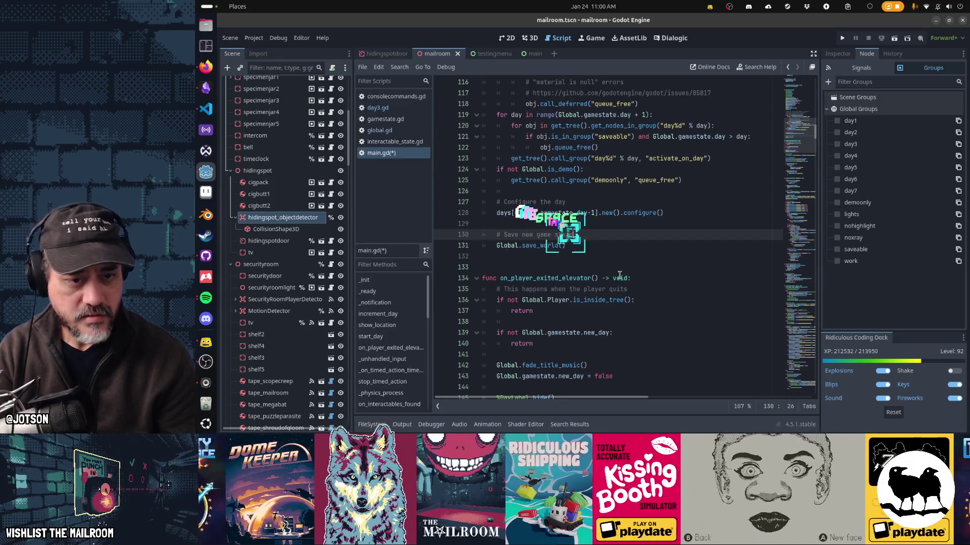
key("ctrl+s")
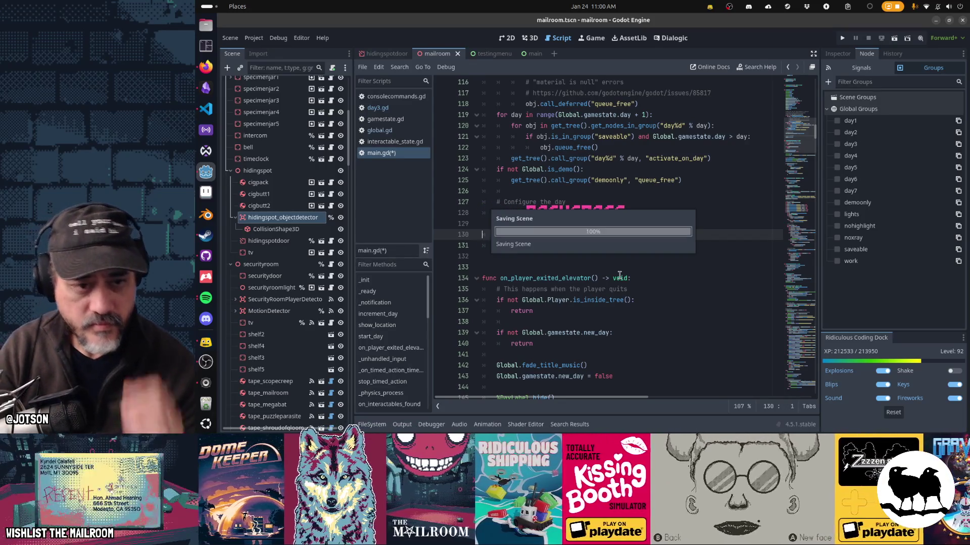
key("Up")
key("Up")
key("Up")
key("Down")
key("Down")
key("Down")
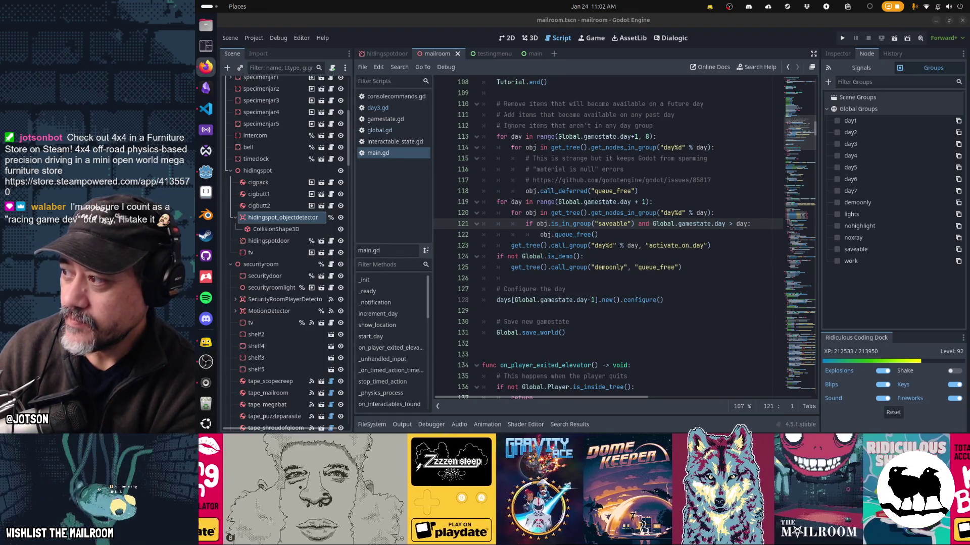
left_click(206, 67)
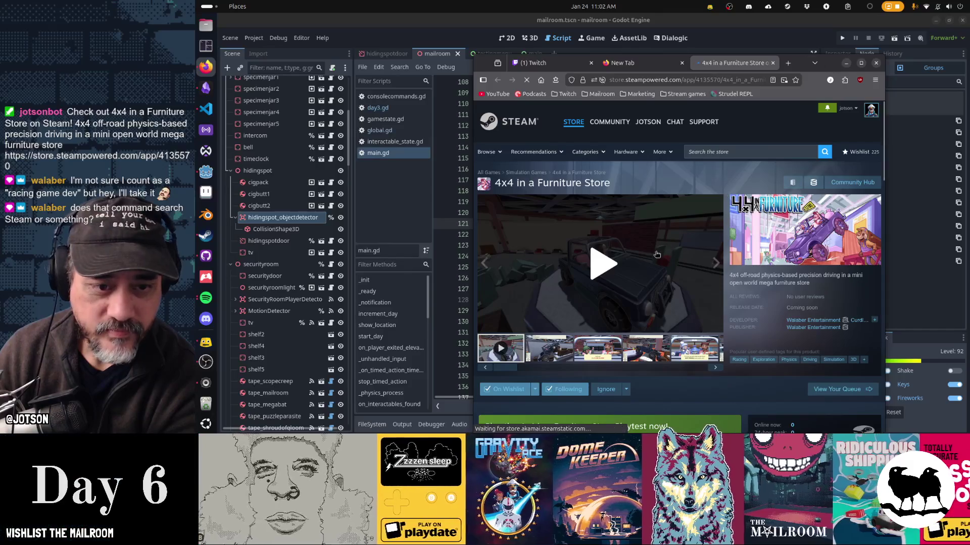
Play, then pause, the 4x4 in a Furniture Store trailer on Steam, and switch away from the browser
left_click(610, 265)
left_click_drag(829, 77, 794, 48)
mouse_move(453, 297)
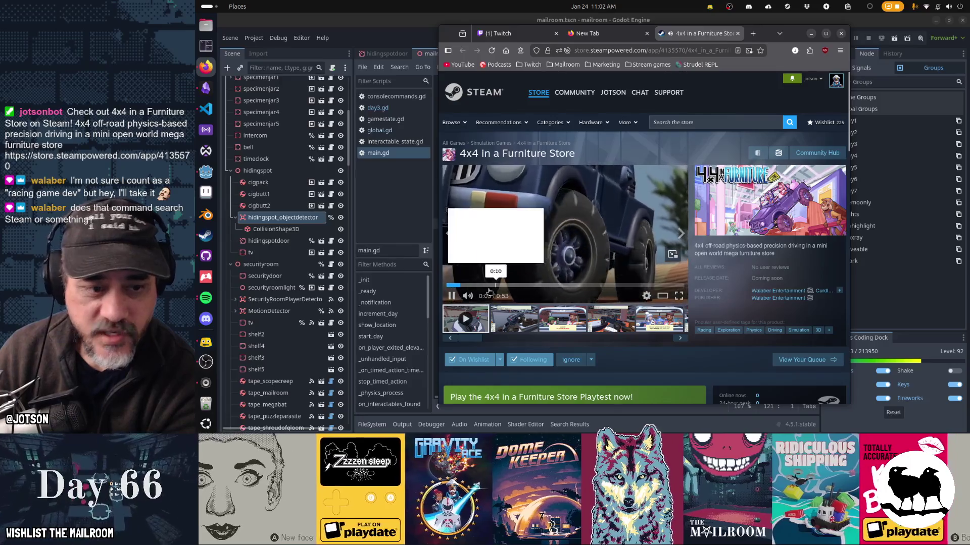
left_click(453, 296)
left_click_drag(768, 33, 969, 38)
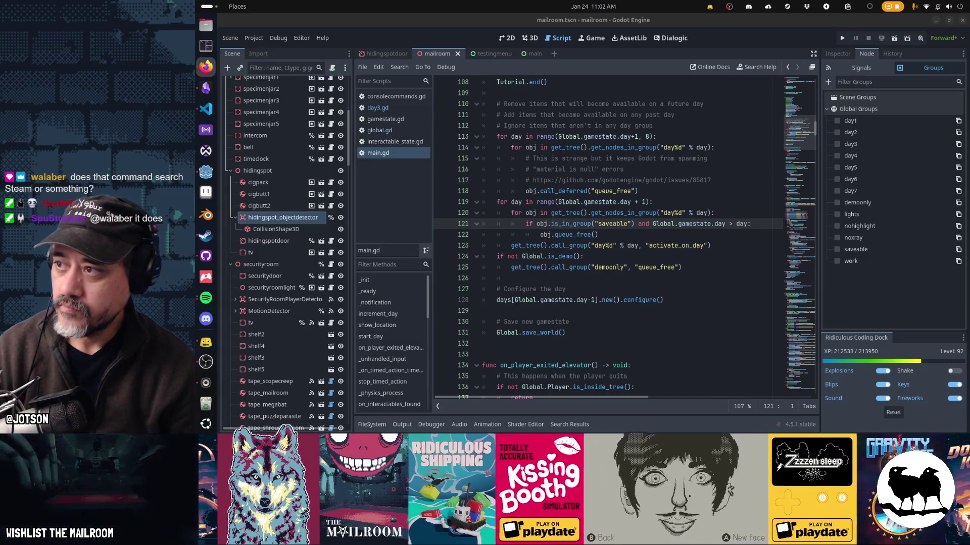
key("alt+Tab")
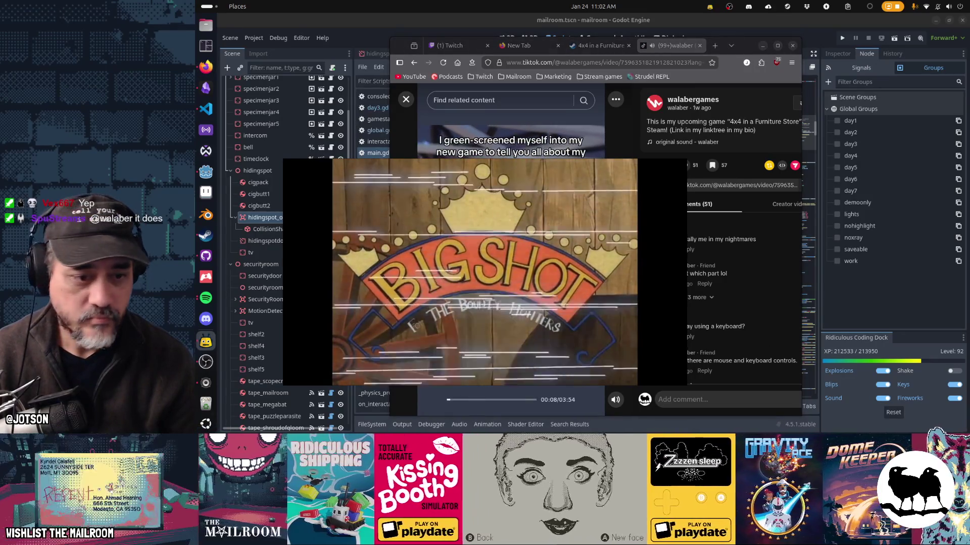
mouse_move(460, 388)
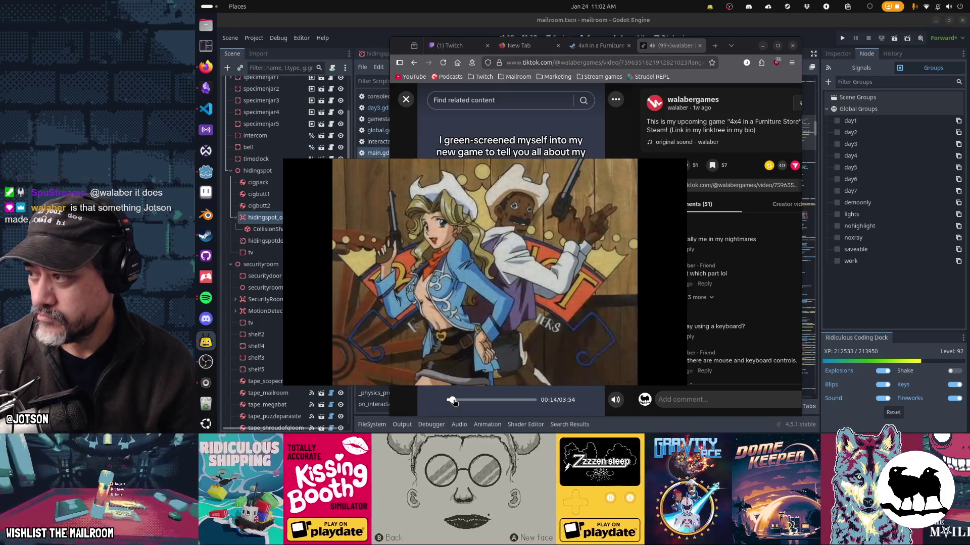
left_click(452, 401)
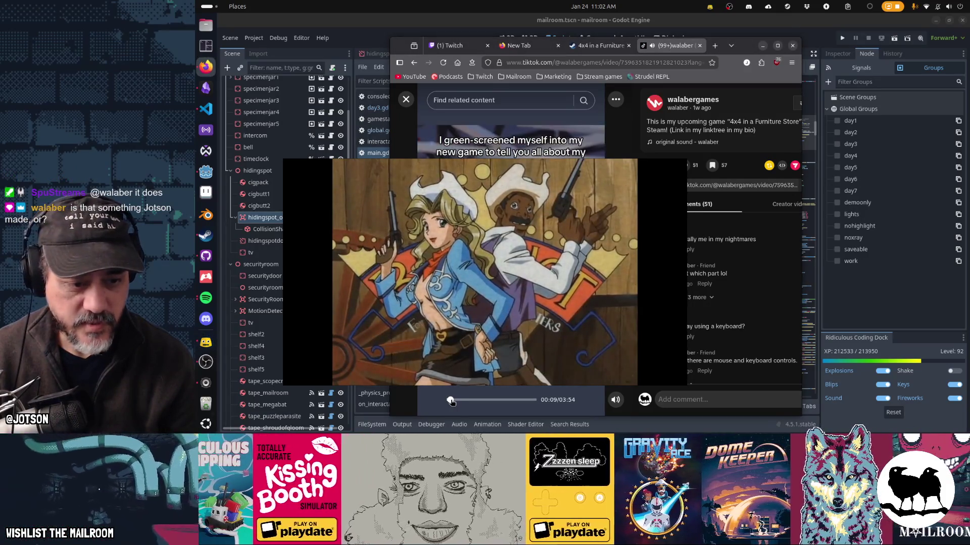
left_click_drag(452, 400, 450, 401)
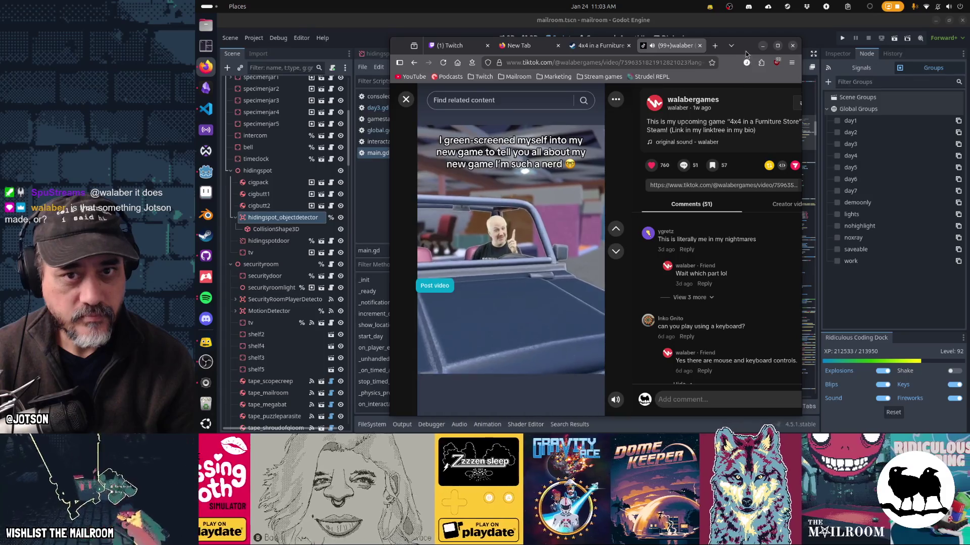
left_click_drag(745, 51, 757, 38)
mouse_move(629, 391)
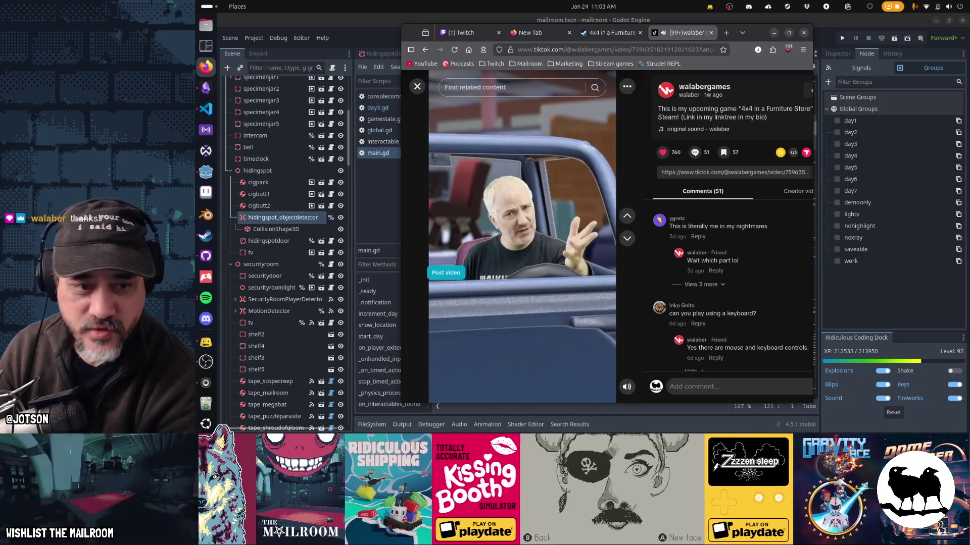
Pause the 4x4 in a Furniture Store TikTok video at 01:28, then resume playback
left_click(520, 321)
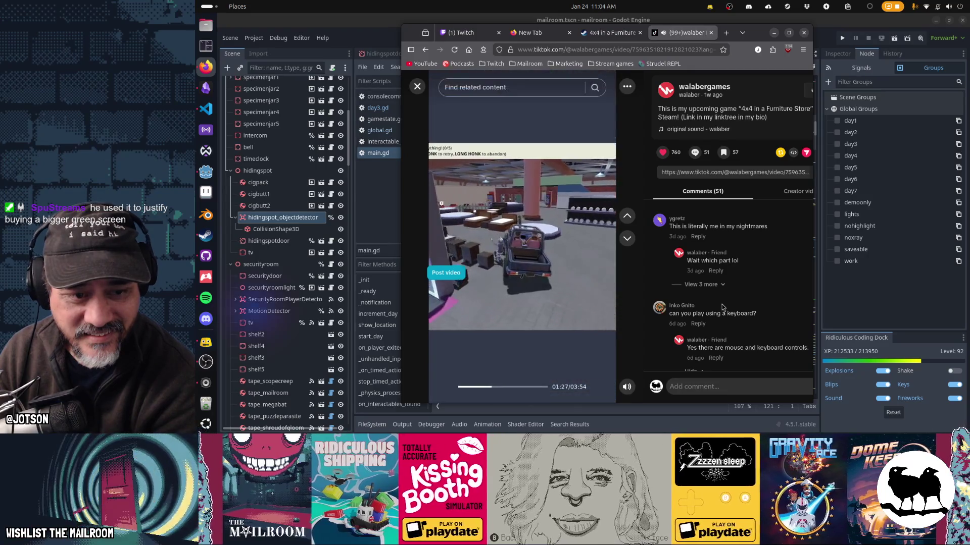
left_click(480, 300)
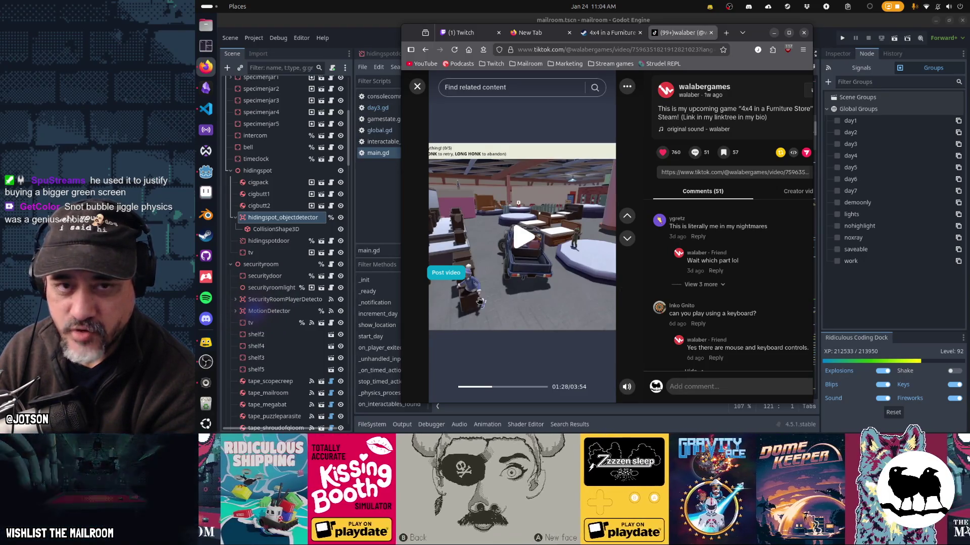
left_click(510, 300)
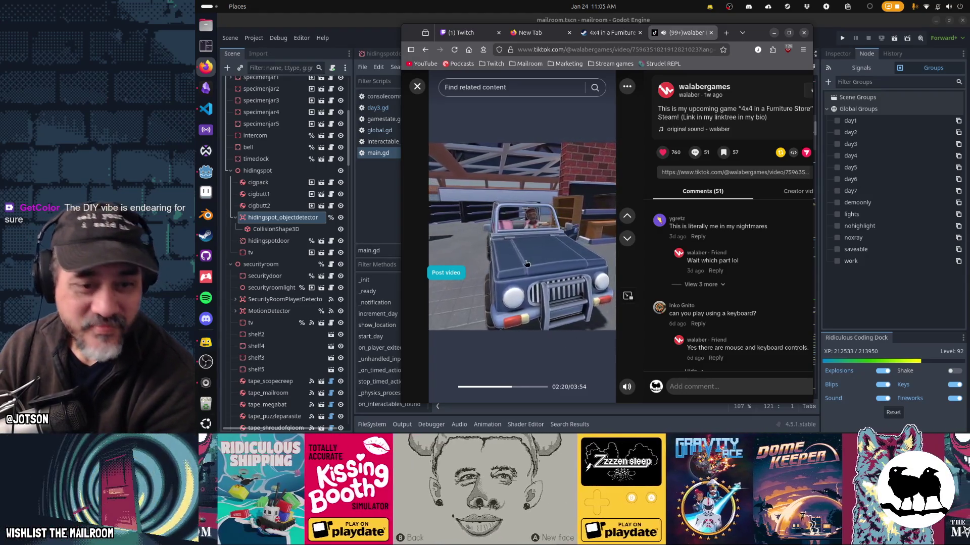
Pause the TikTok video at 02:20, resume it, and bring up the chat window from the tray
left_click(526, 263)
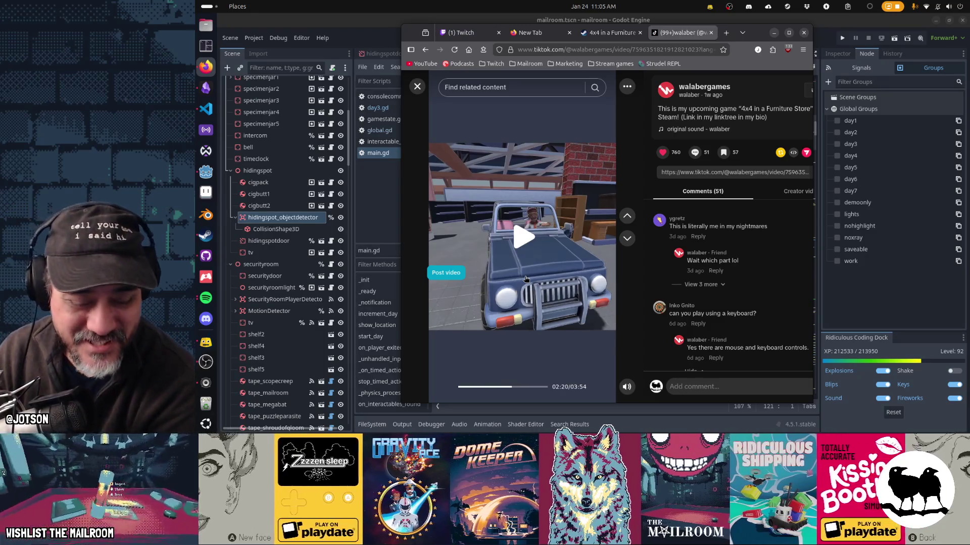
left_click(525, 279)
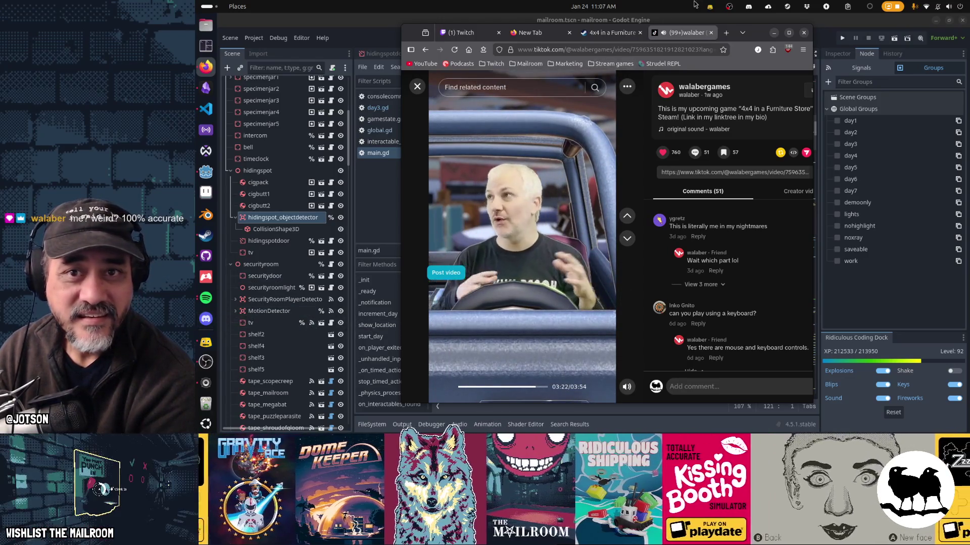
left_click(746, 6)
left_click(747, 45)
left_click_drag(625, 21, 969, 40)
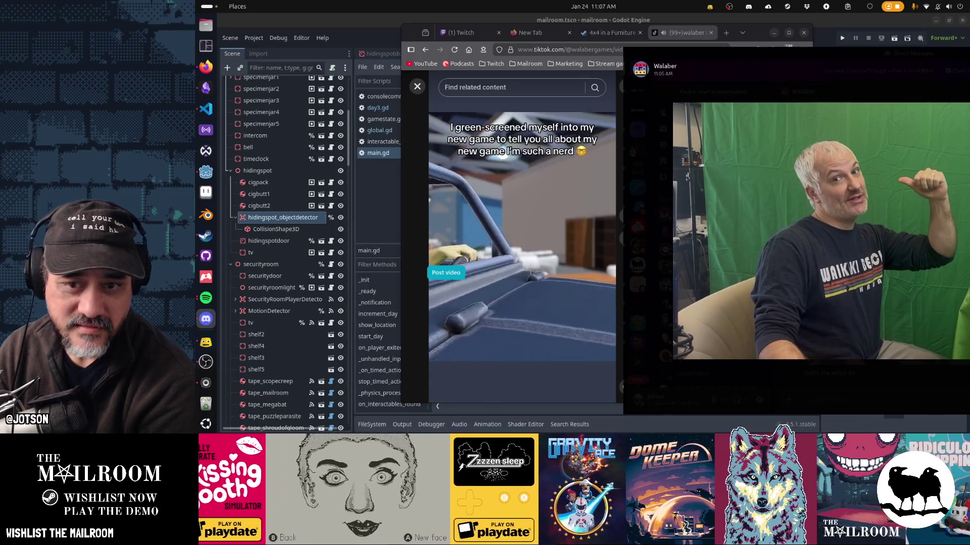
View the enlarged green-screen photo, close it, and minimize the browser
left_click(543, 298)
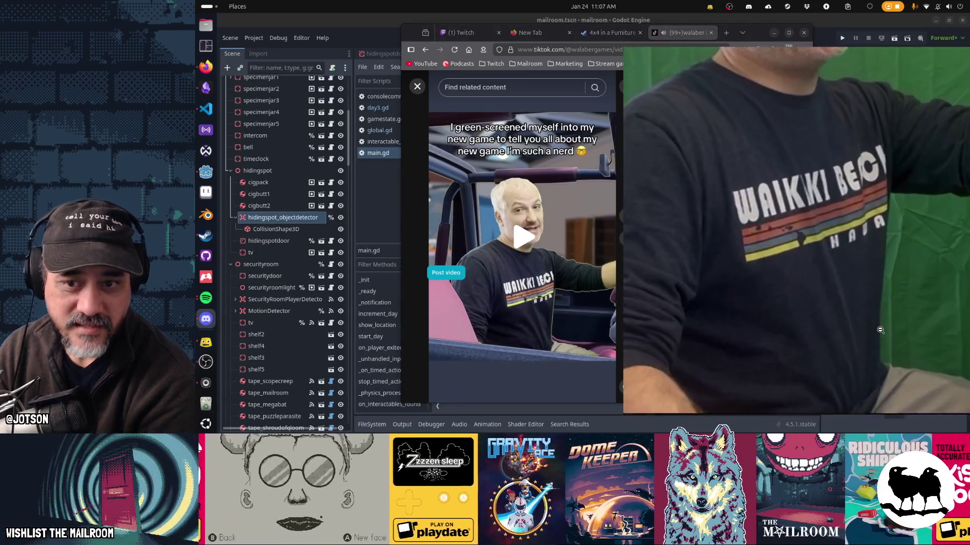
left_click(866, 305)
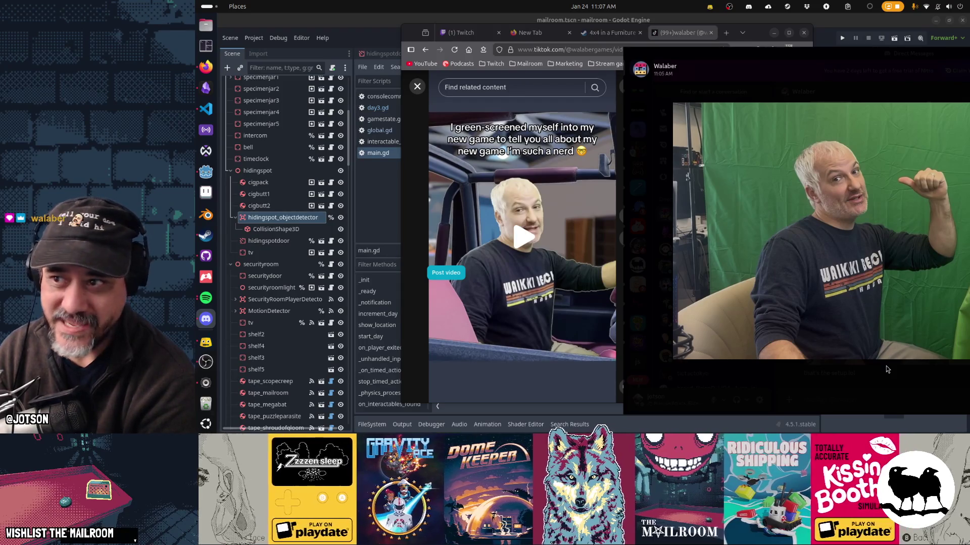
left_click(887, 370)
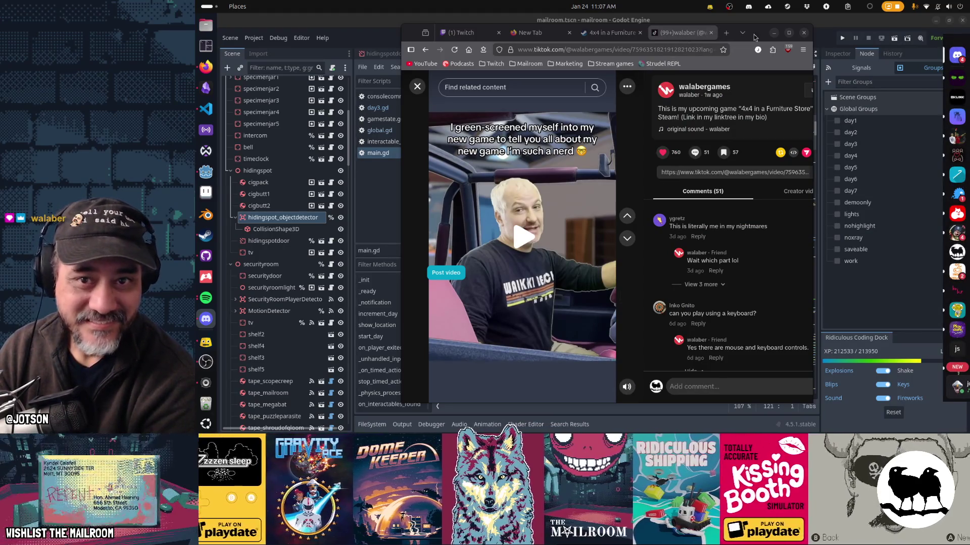
left_click(773, 33)
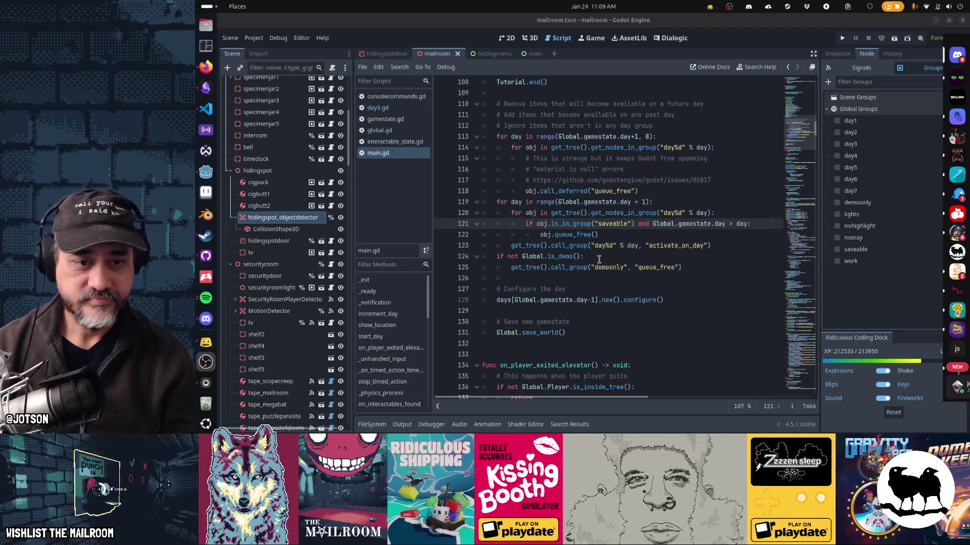
left_click(580, 224)
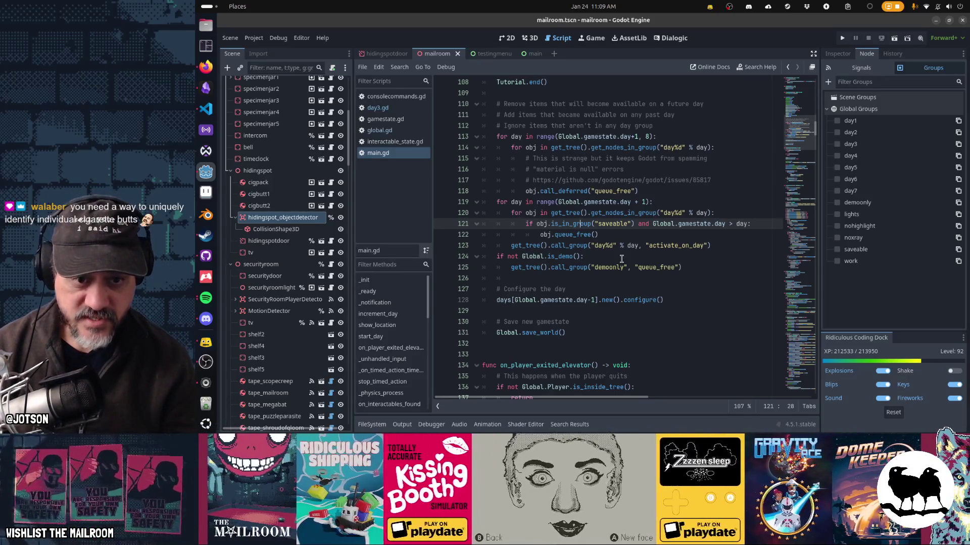
key("Up")
key("Up")
Move to the saveable check in main.gd's day loop, tidying stray blank lines
key("ctrl+Left")
key("ctrl+Left")
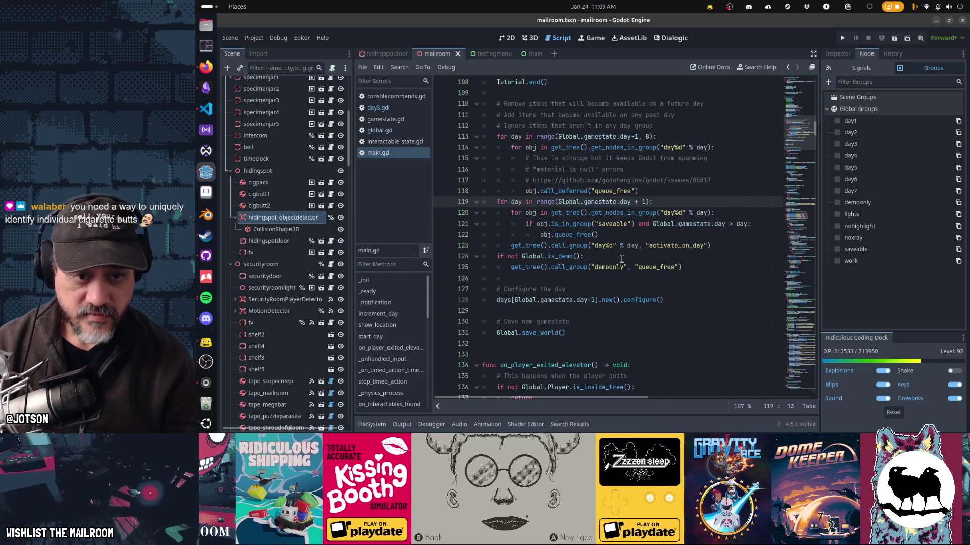
key("Down")
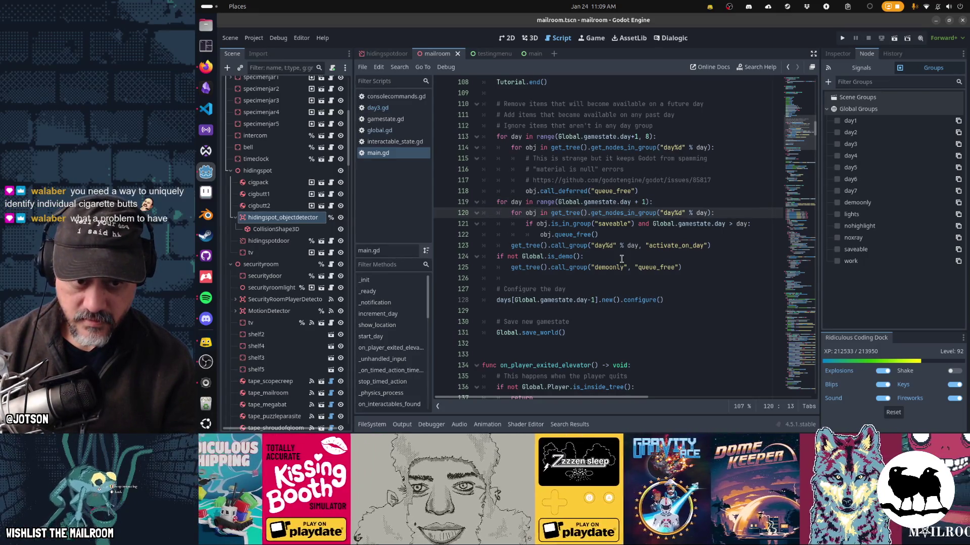
key("Down")
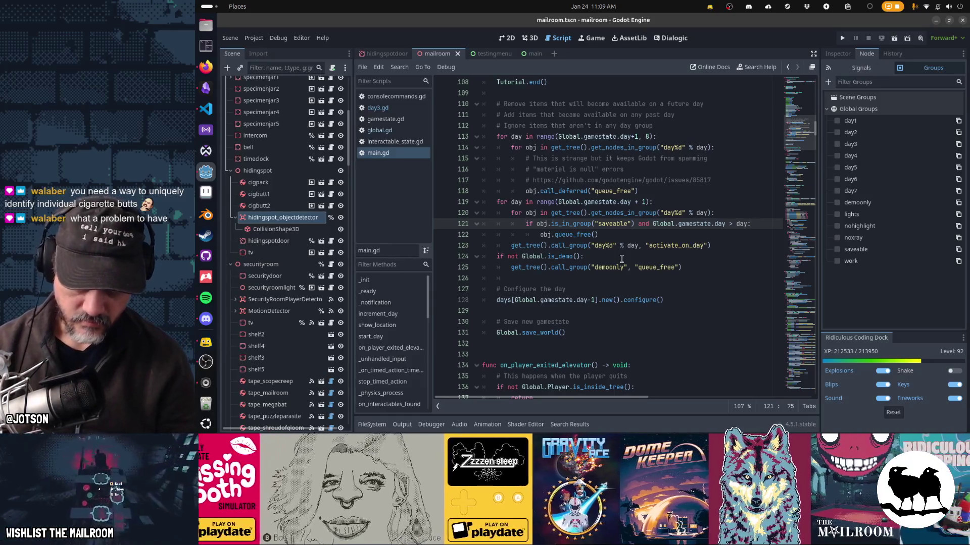
key("End")
key("Return")
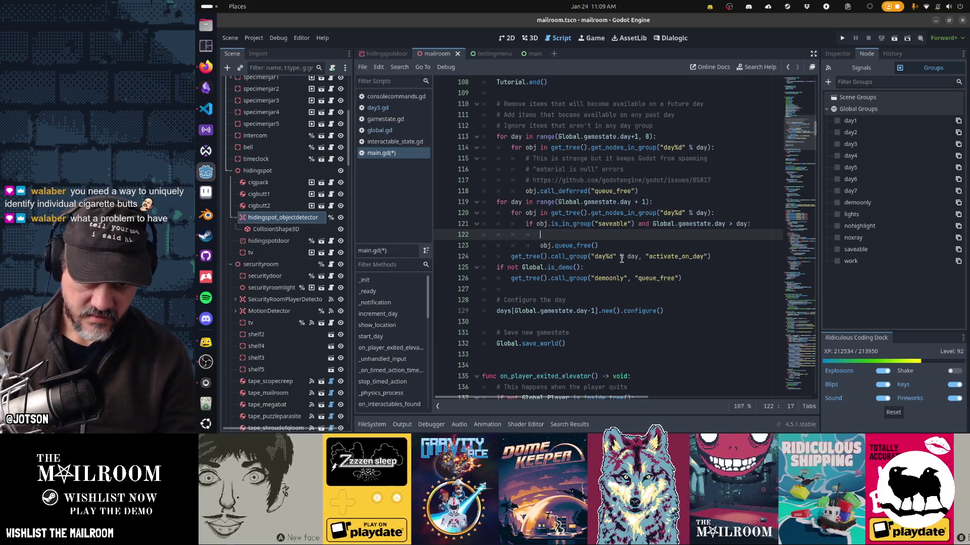
key("ctrl+x")
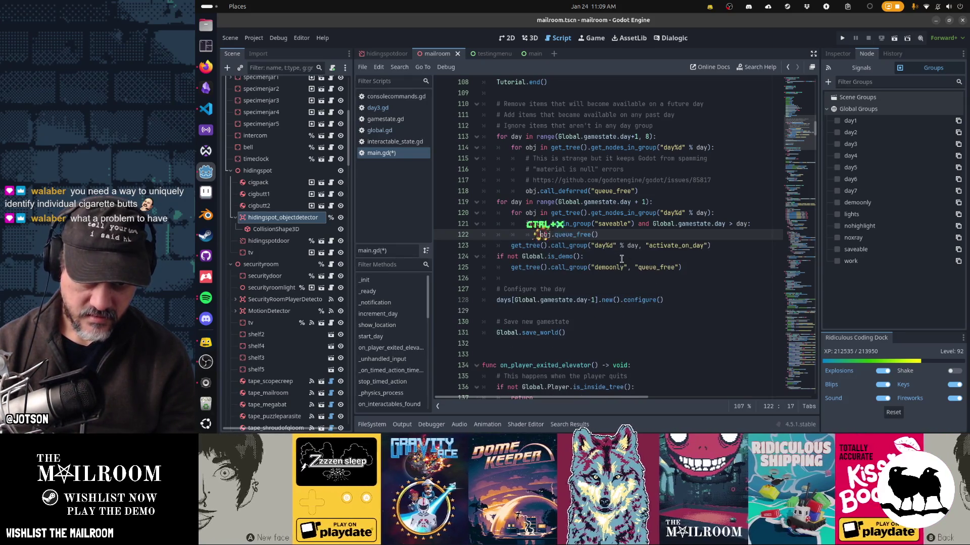
key("Up")
key("Up")
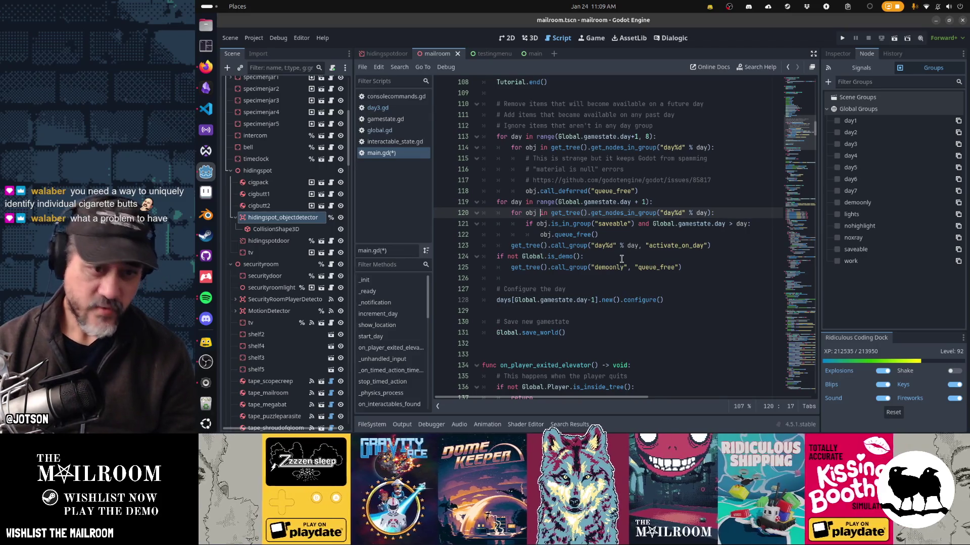
key("Return")
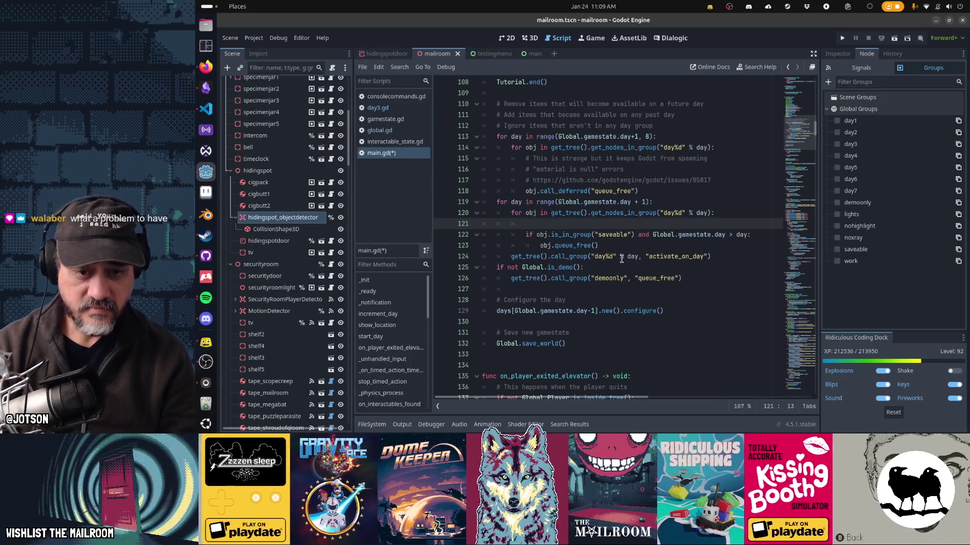
key("ctrl+x")
Add var is_in_savefile := false and a loop over Global.gamestate.hiding_spot_interactables
key("ctrl+Right")
key("ctrl+Right")
key("ctrl+Right")
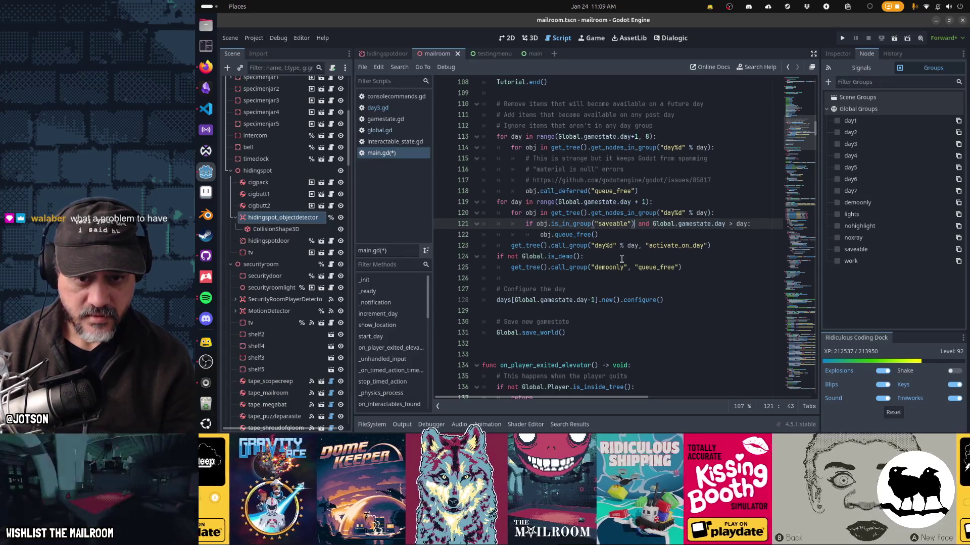
key("End")
key("Return")
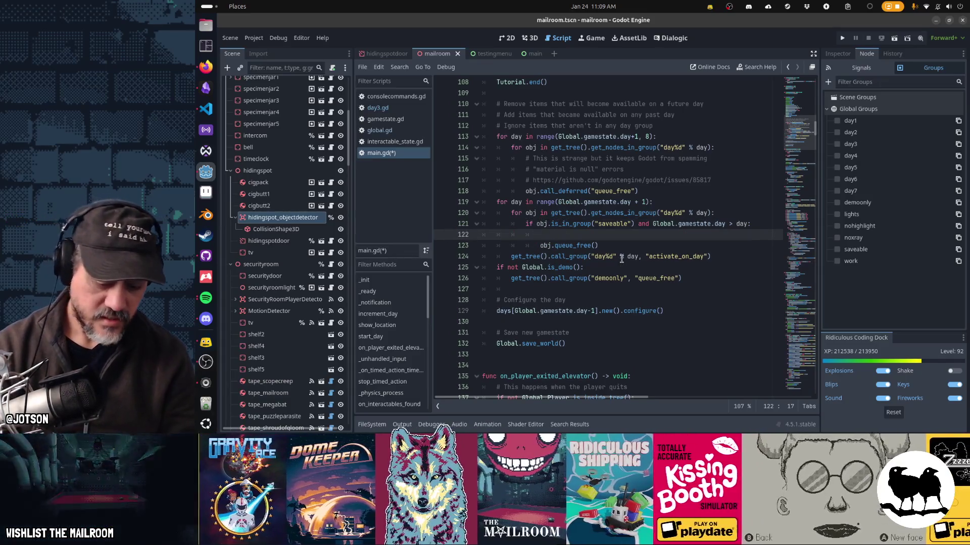
type("var is_in_savefile")
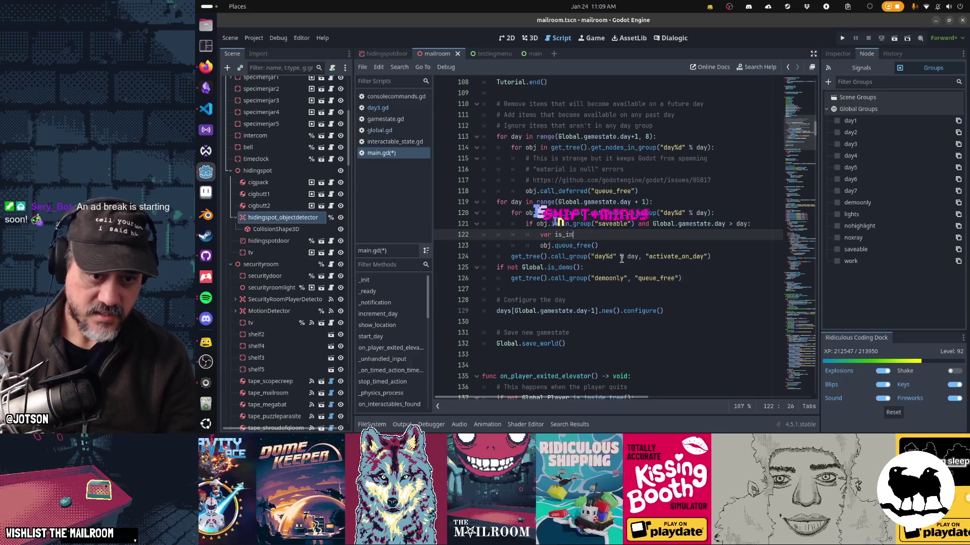
type(" := false")
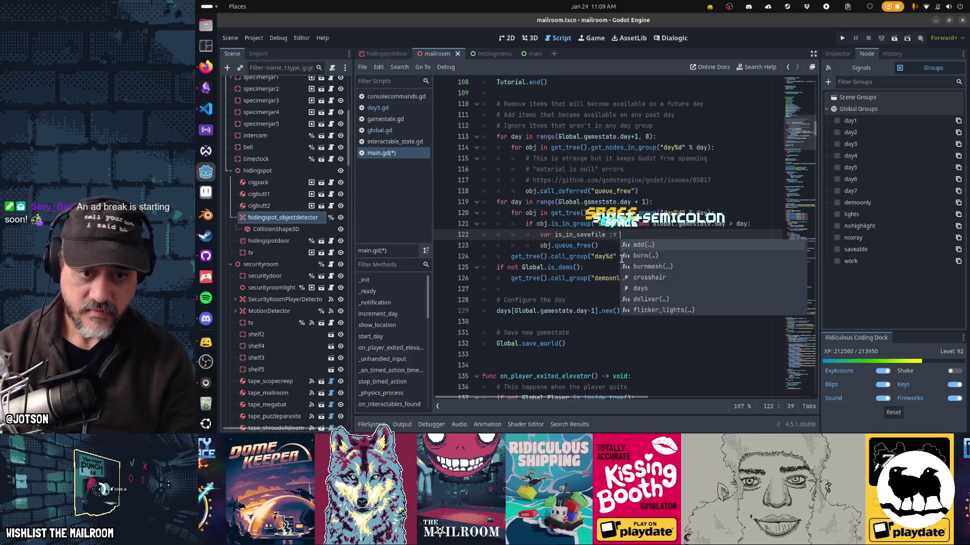
key("Return")
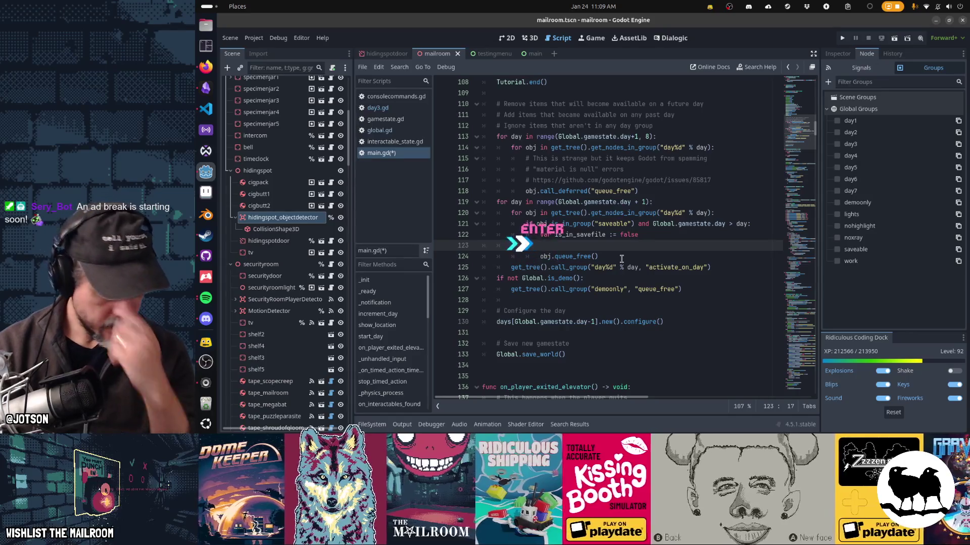
type("for")
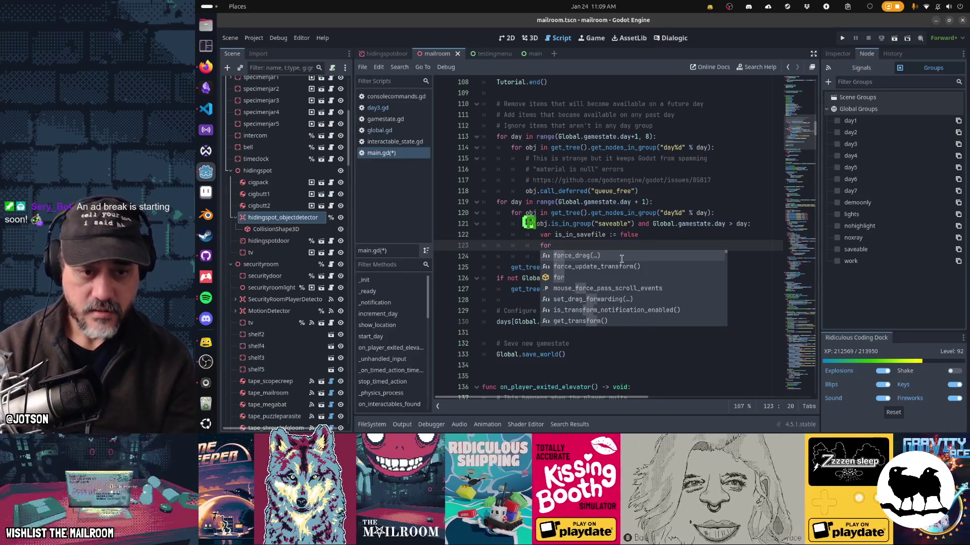
type(" s in g")
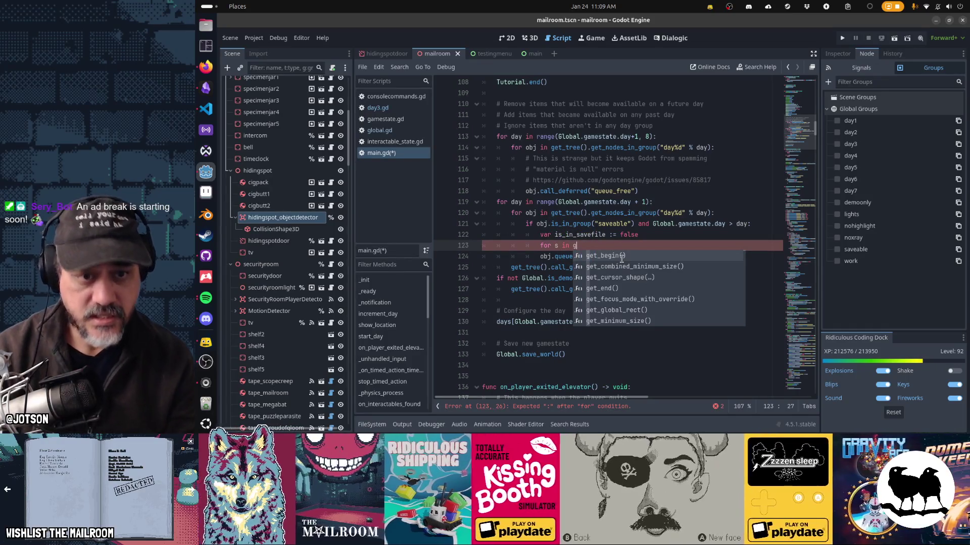
key("BackSpace")
type("Glo")
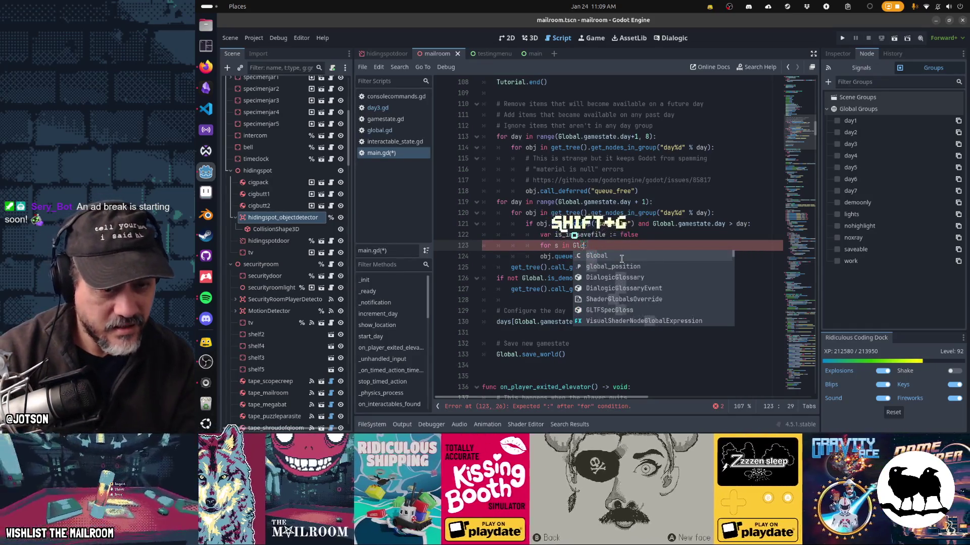
type("bal.gamestate")
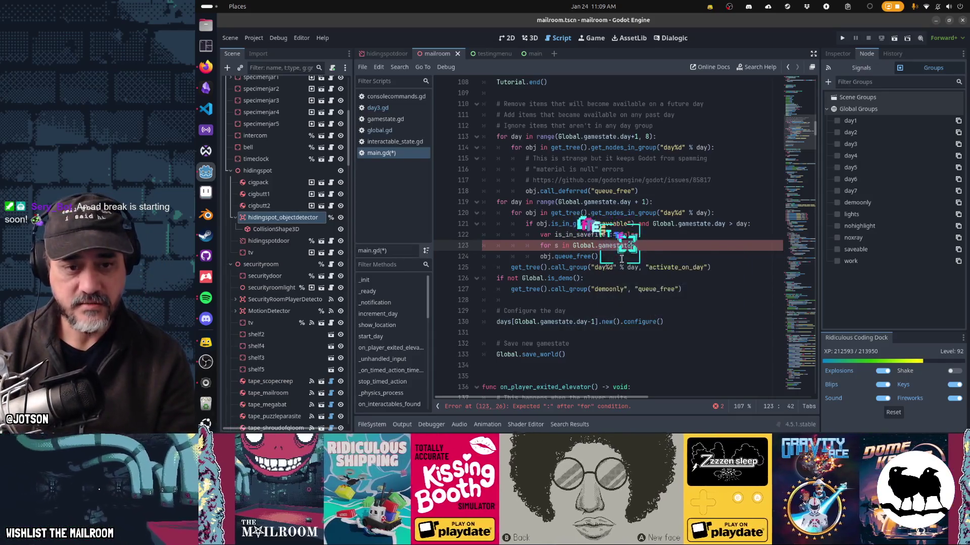
type(".hiding")
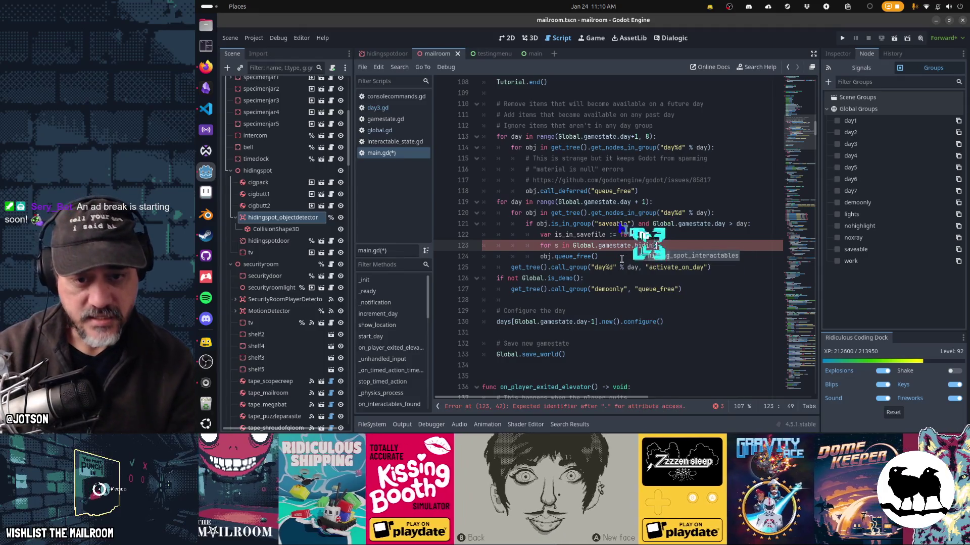
key("Return")
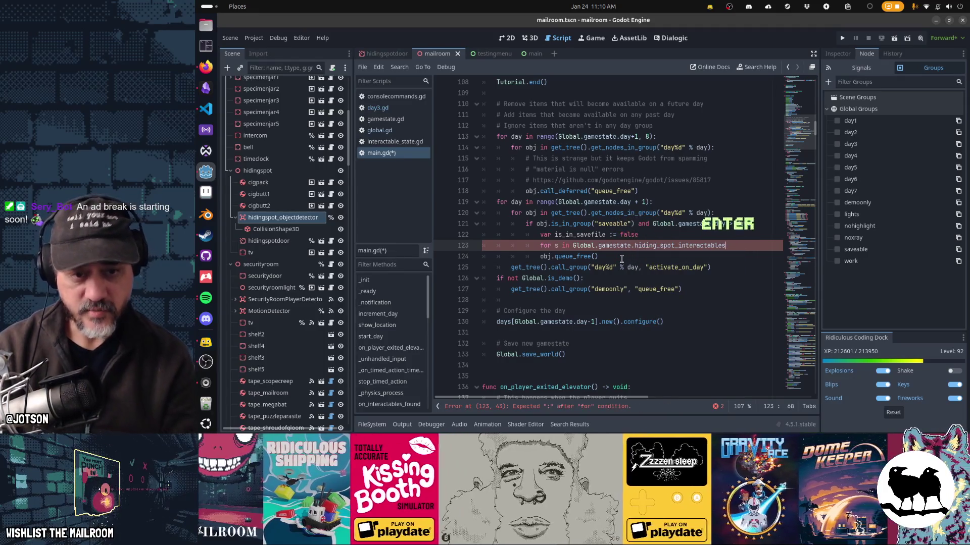
type(":")
key("Return")
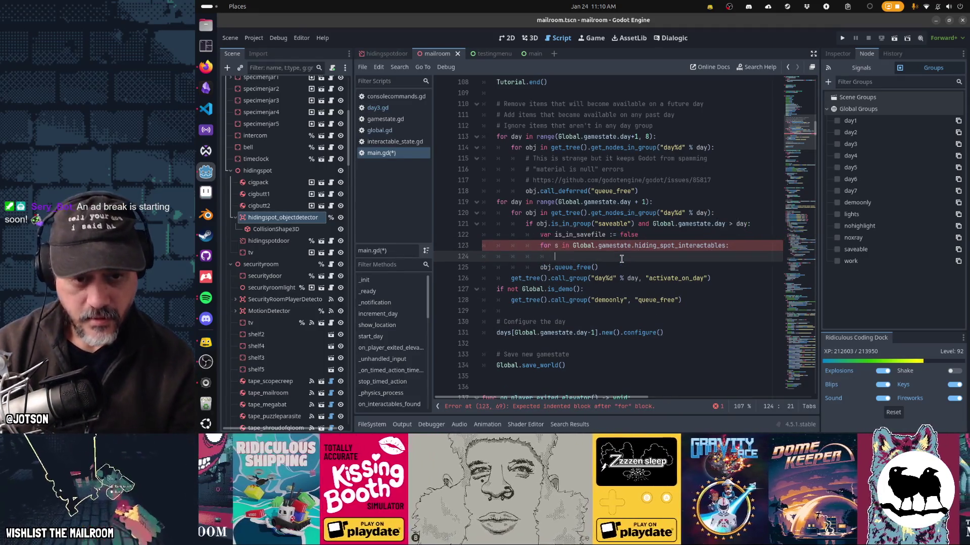
Set is_in_savefile = true and break when s.scene_path equals obj.scene_file_path
type("if s.scene")
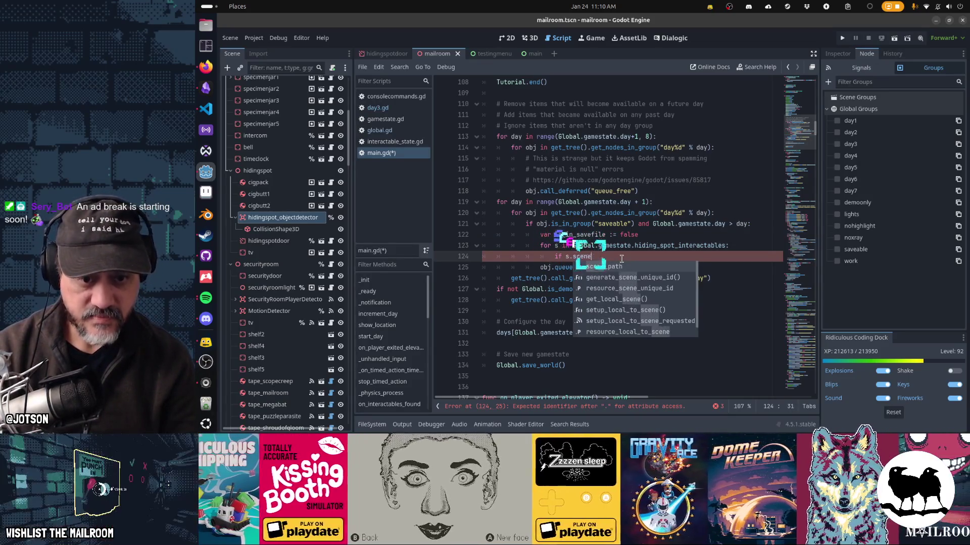
key("Return")
type("== obj")
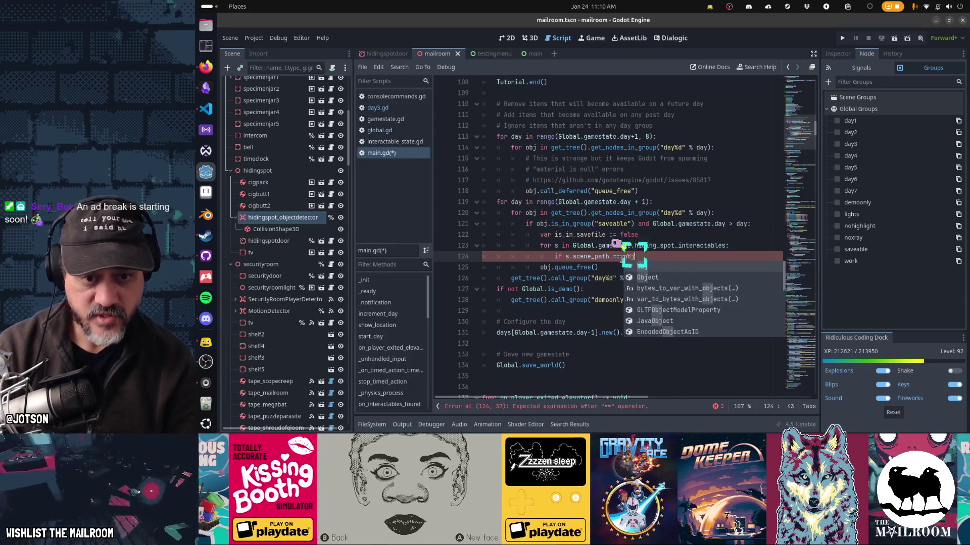
type(".scene_file_path")
key("Return")
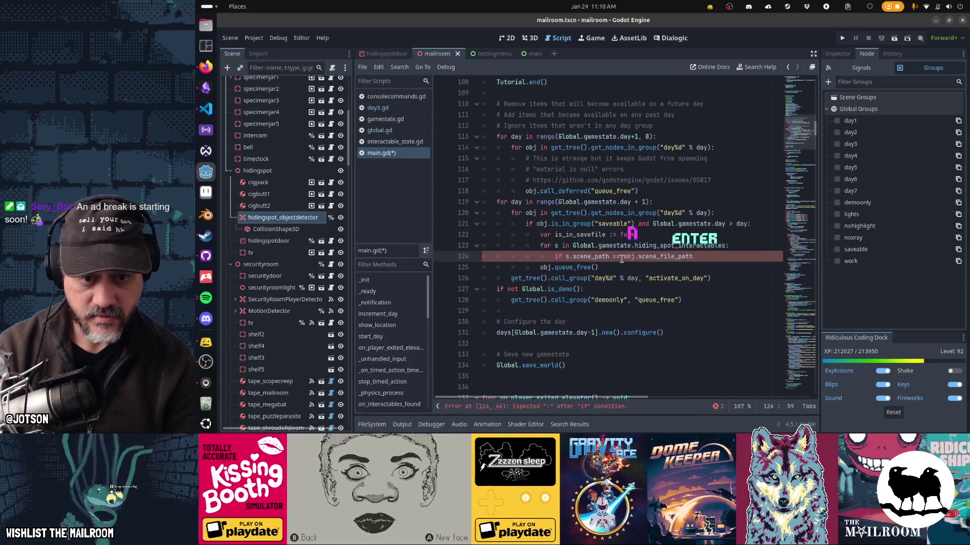
type(":")
key("Return")
type("is_in_savefile = true")
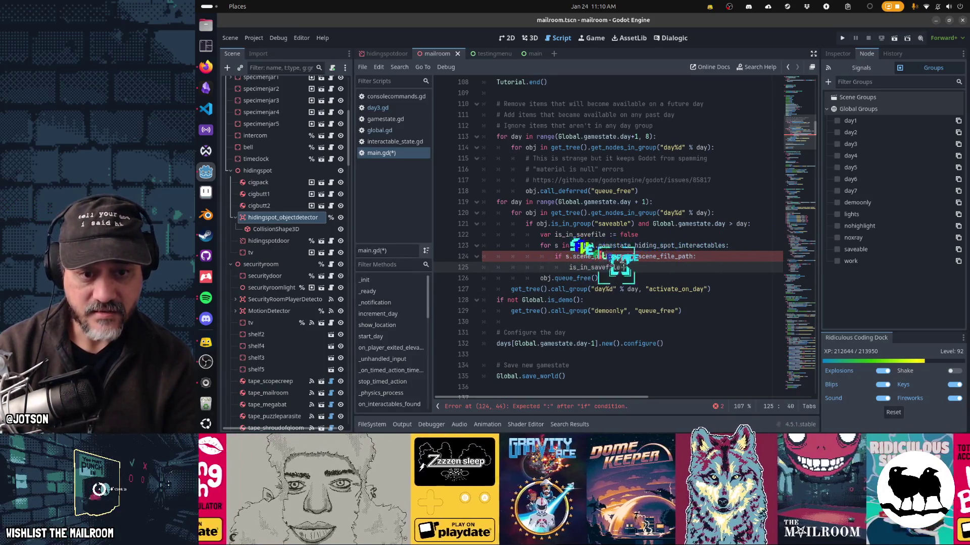
key("Return")
type("break")
Wrap obj.queue_free() in 'if not is_in_savefile:', save main.gd, and run the game
key("Down")
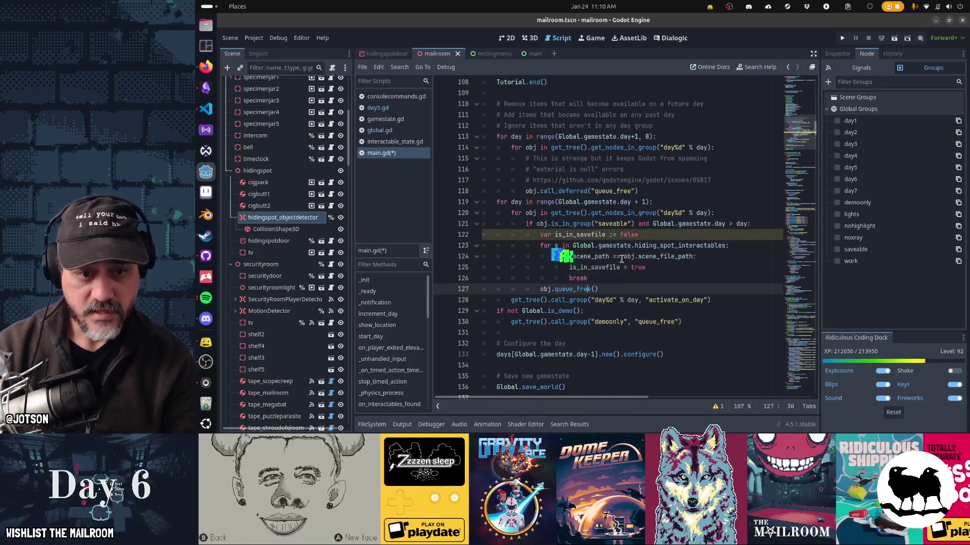
key("Home")
type("if not is")
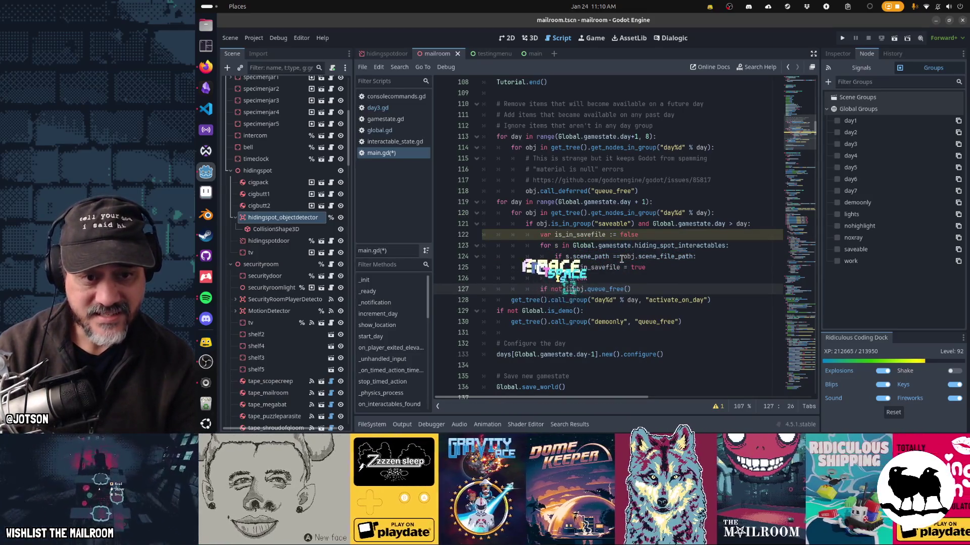
type("_in_savefile")
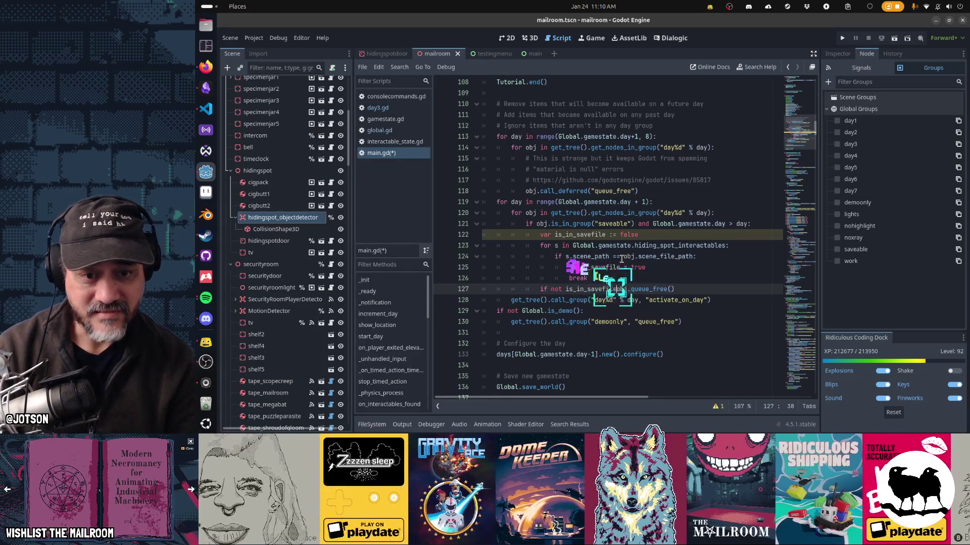
type(":")
key("Return")
key("Up")
key("Up")
key("Up")
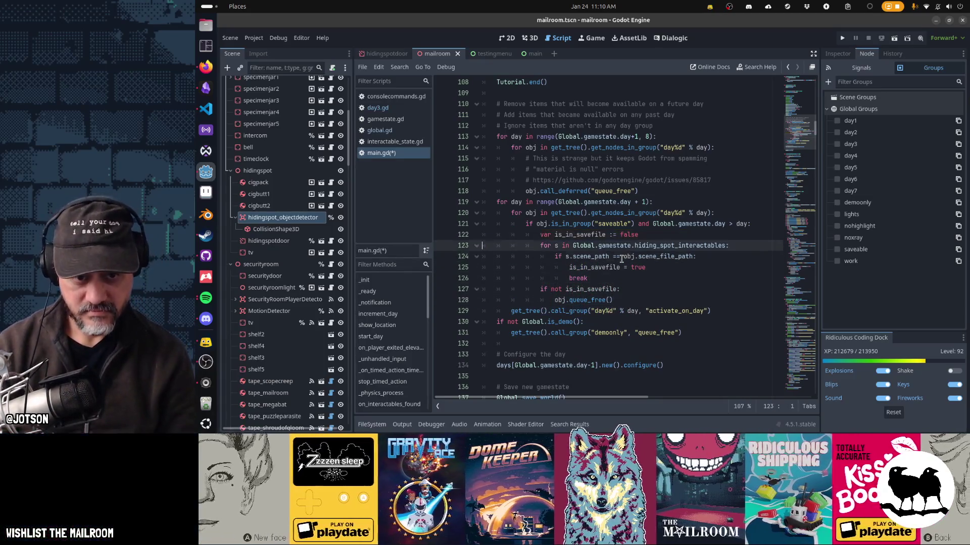
key("ctrl+s")
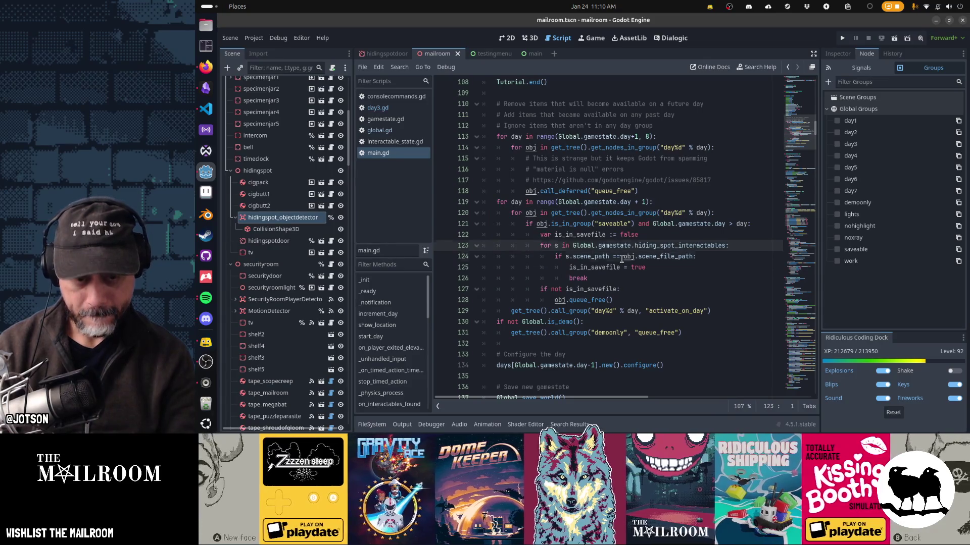
key("F5")
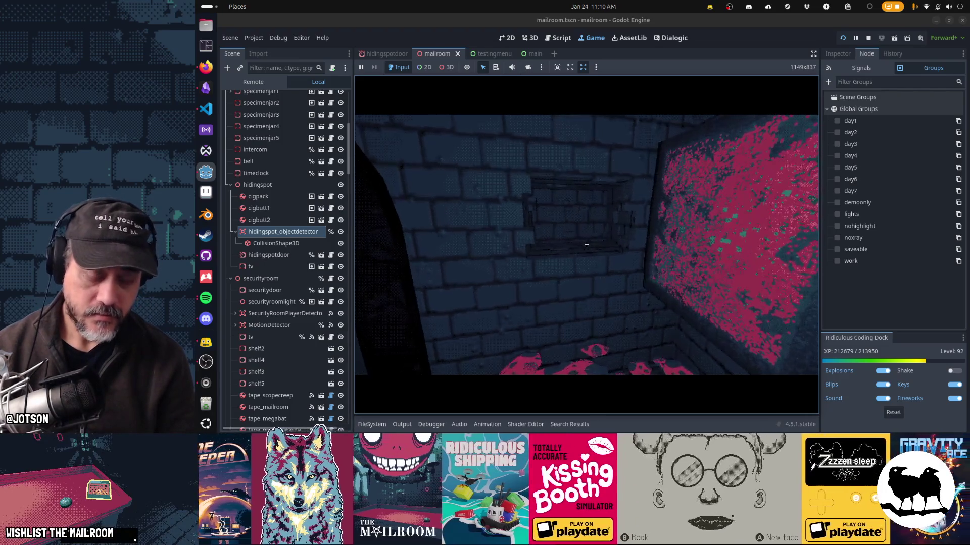
Run the 'day 3' console command, play the level, pause it, and return to main.gd
key("grave")
type("day 3")
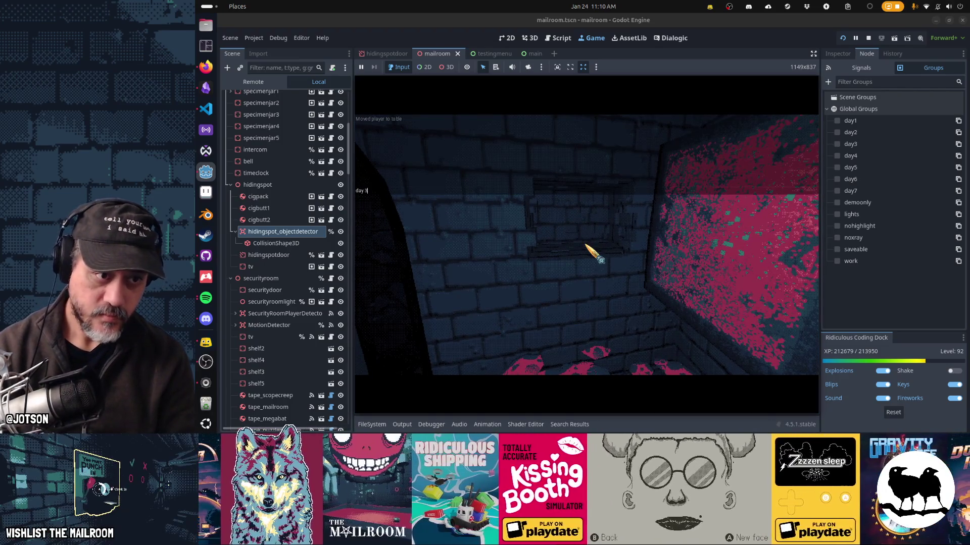
key("Return")
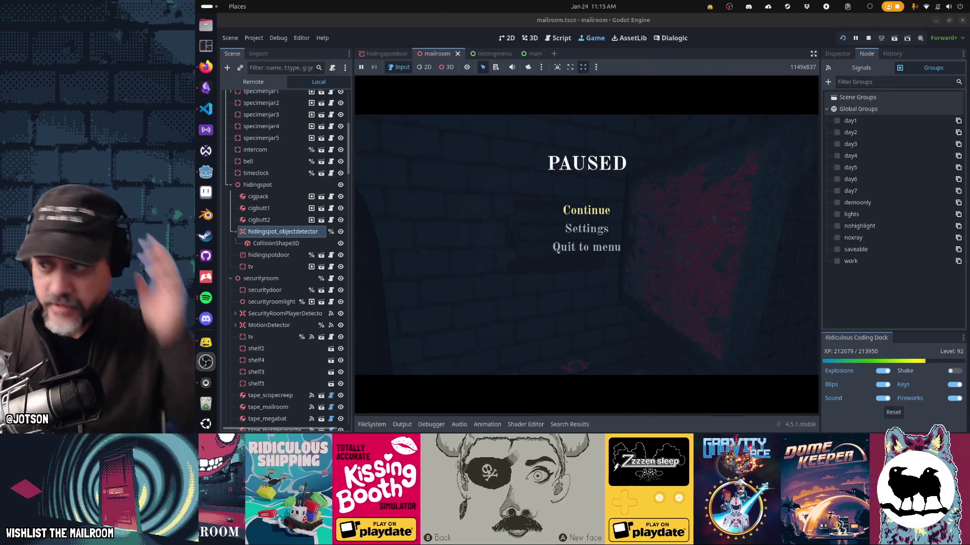
left_click(595, 208)
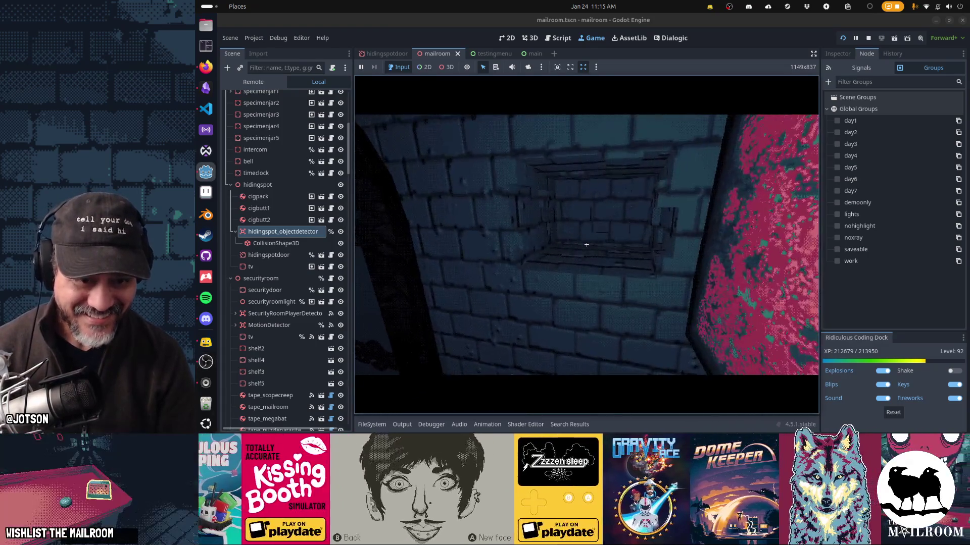
key("Escape")
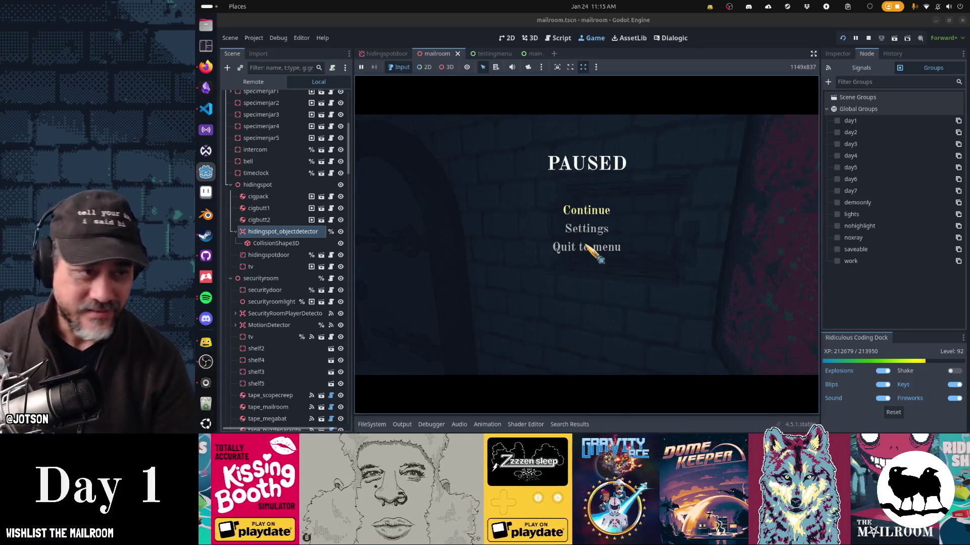
left_click(558, 37)
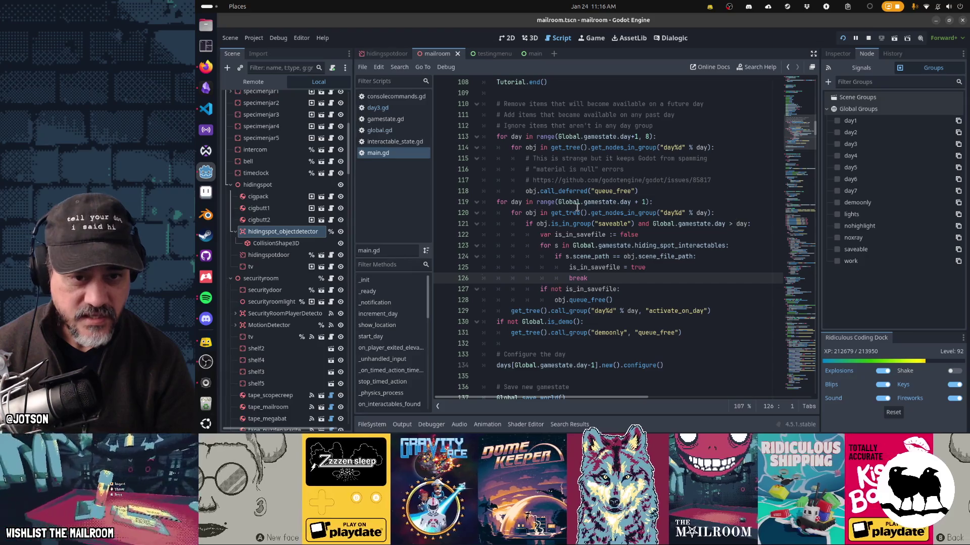
Remove 'not' so line 127 reads 'if is_in_savefile:', save, and relaunch the game
mouse_move(622, 204)
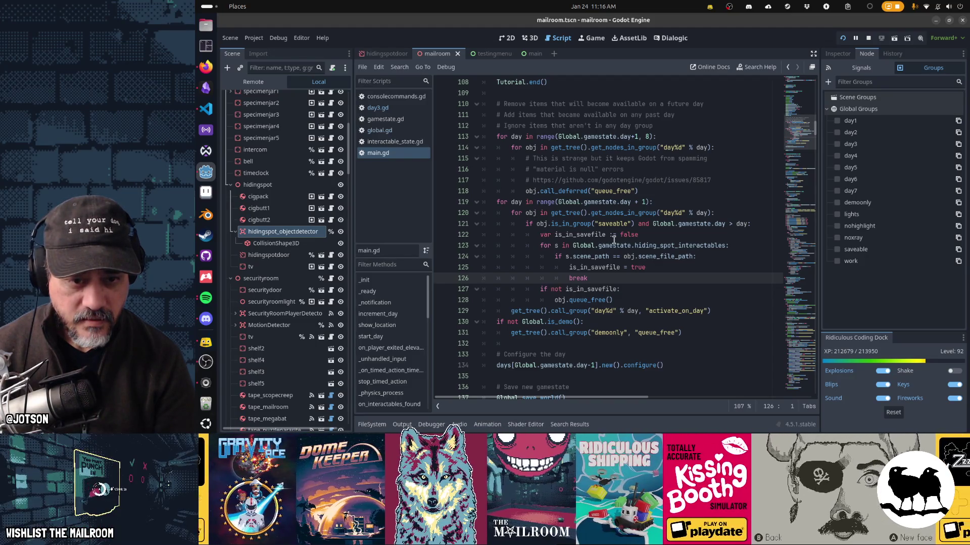
mouse_move(710, 221)
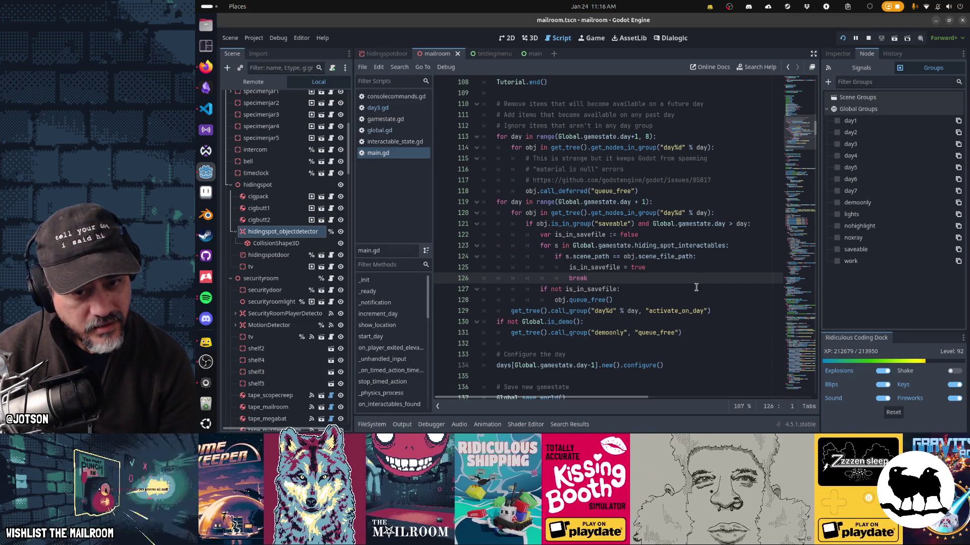
left_click(732, 224)
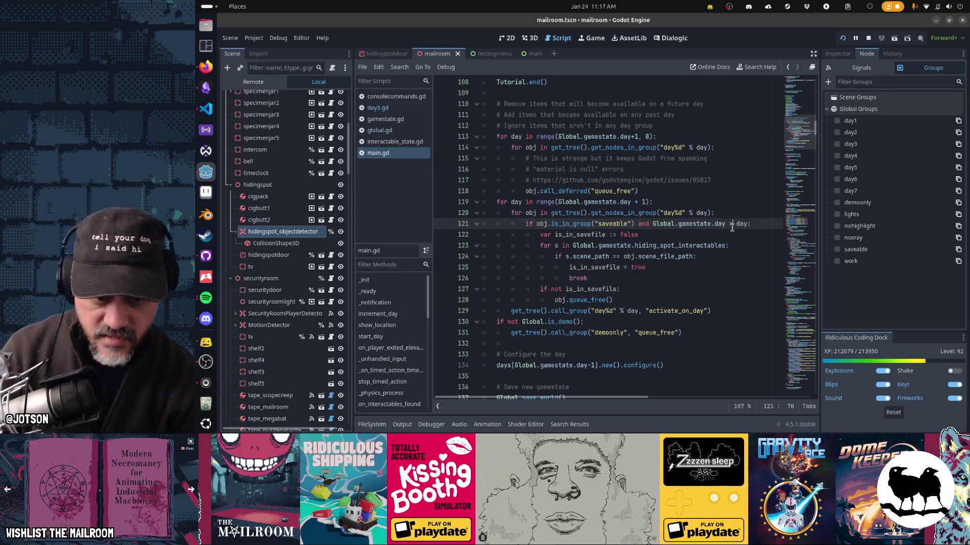
key("Down")
key("Down")
key("Down")
key("ctrl+Left")
key("ctrl+Left")
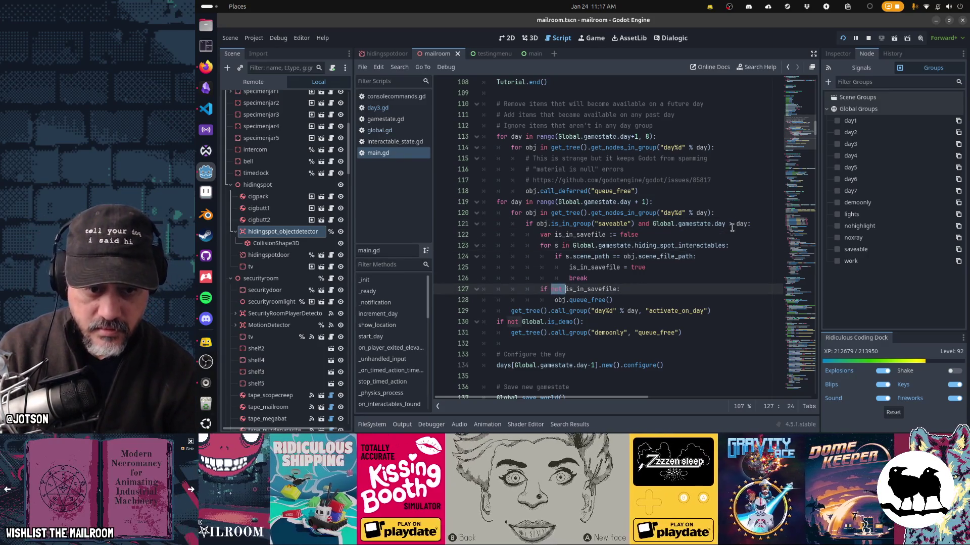
key("ctrl+BackSpace")
key("Home")
key("Home")
key("ctrl+s")
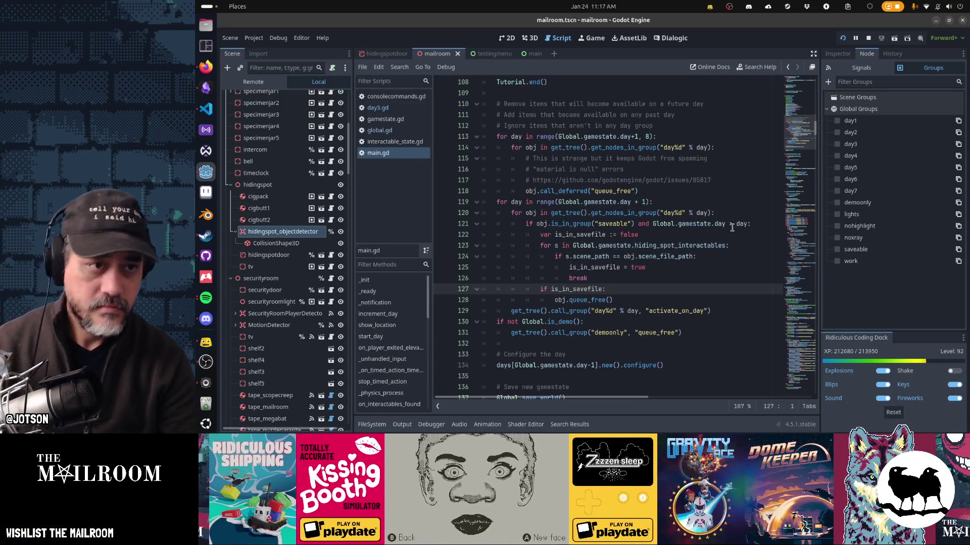
key("F5")
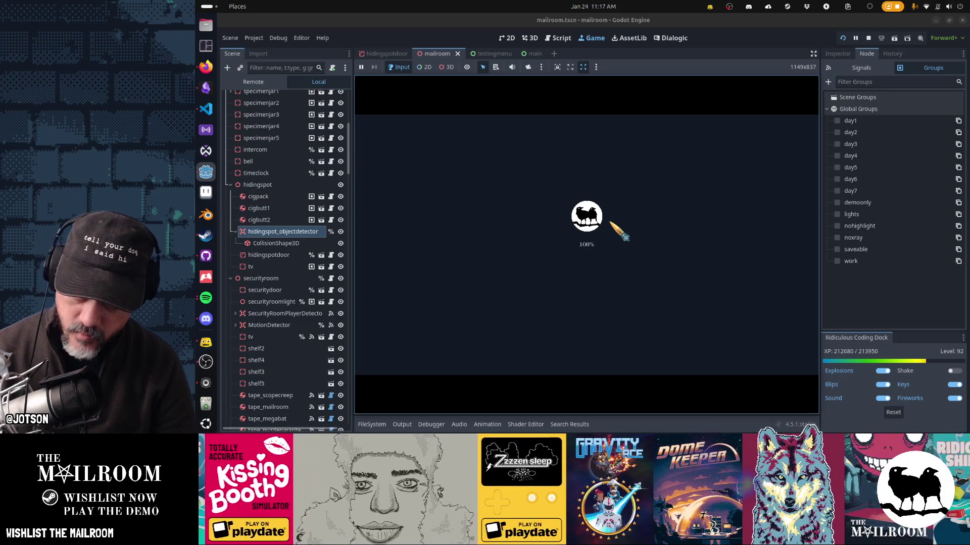
Start the game, visit the portrait's hiding spot, and jump ahead to day 4 from the console
key("Return")
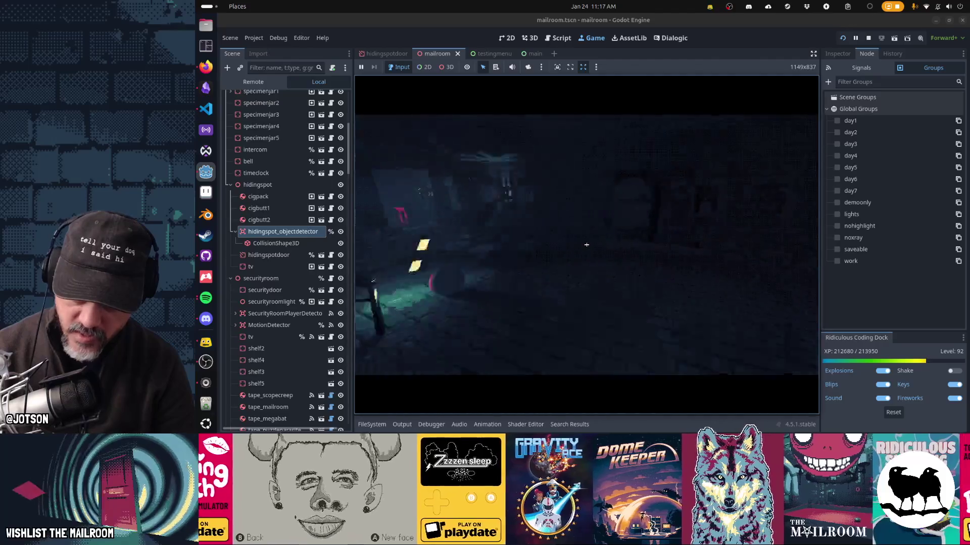
left_click(586, 245)
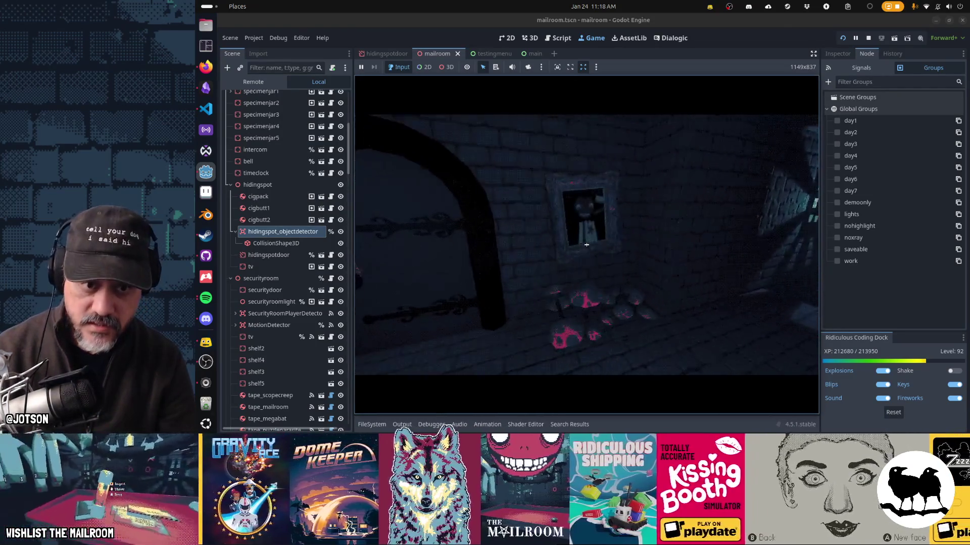
key("w")
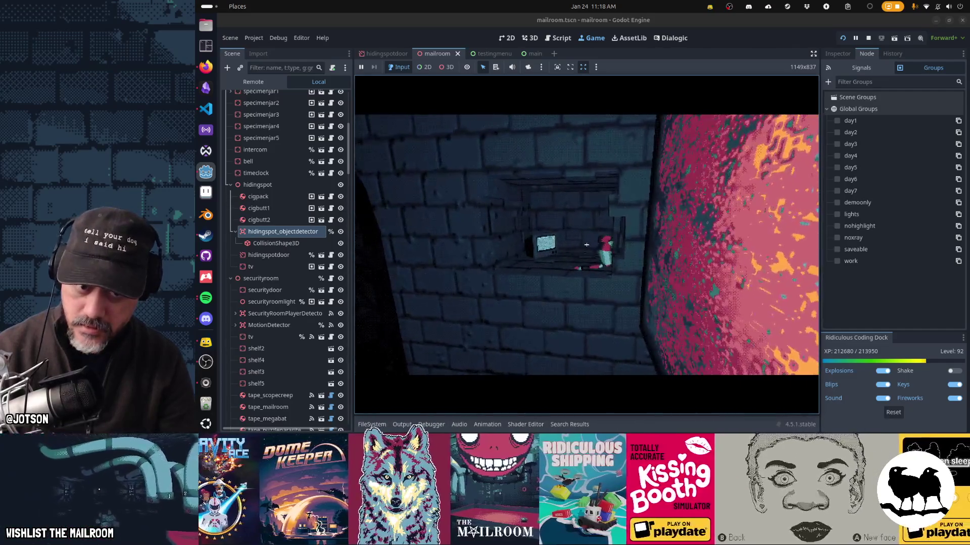
left_click(587, 245)
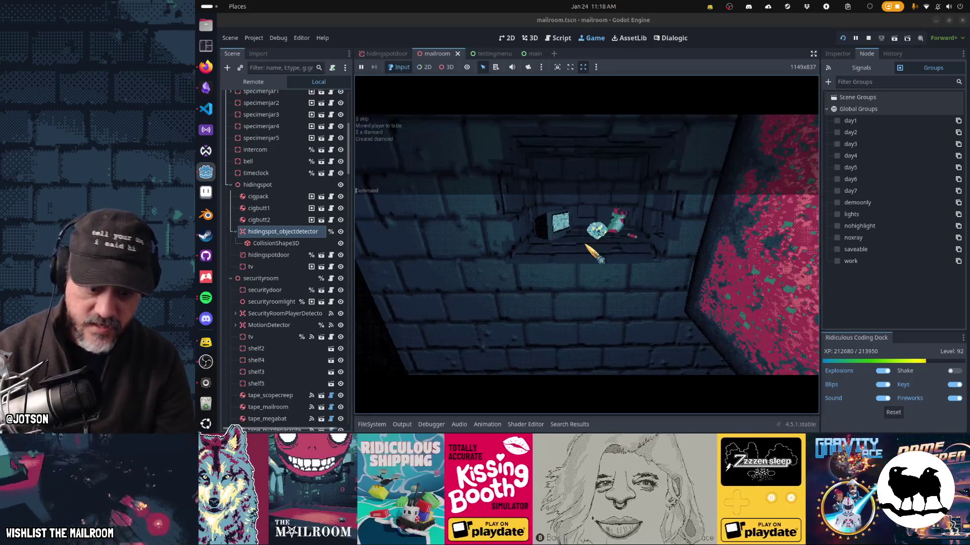
type("day 4")
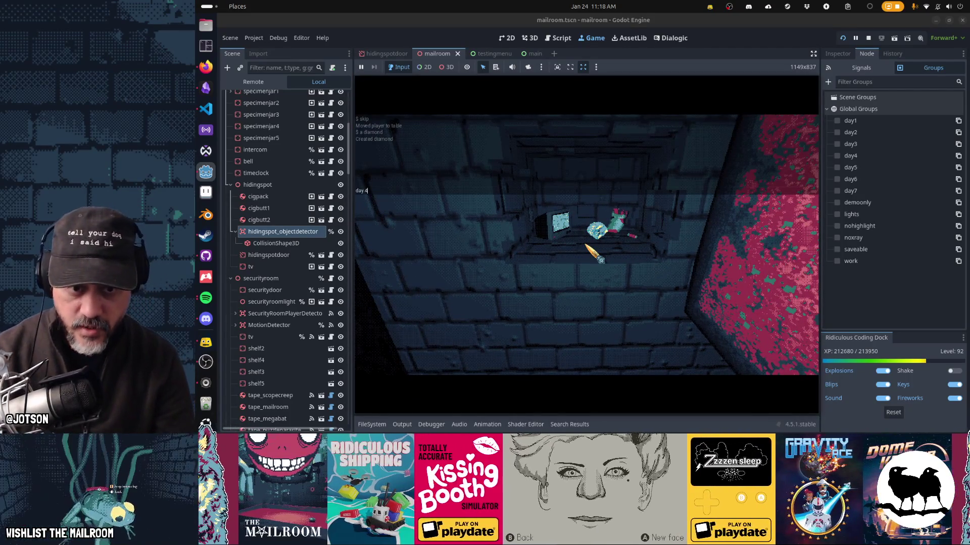
key("Return")
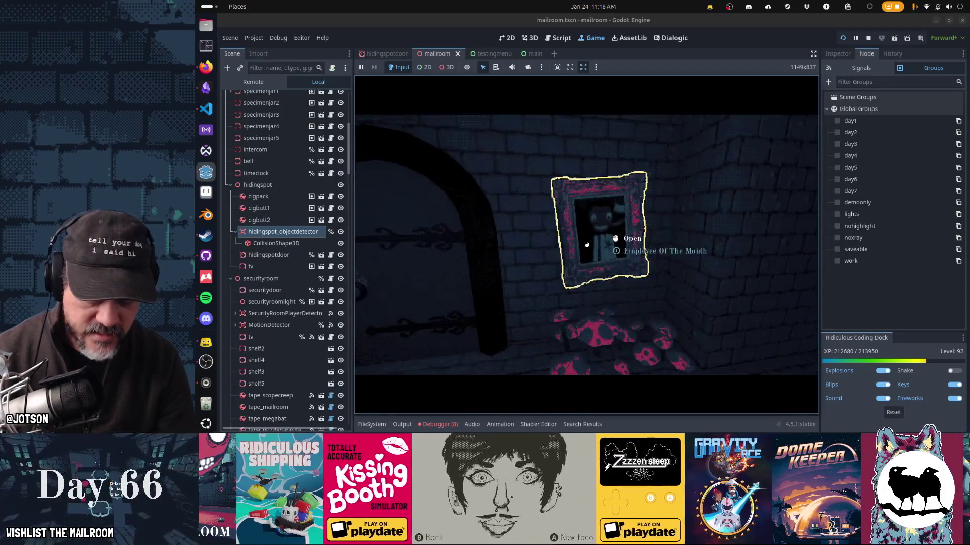
Swing open the Employee Of The Month portrait, swap the jar for the gem, drop it, and stop the game
left_click(586, 244)
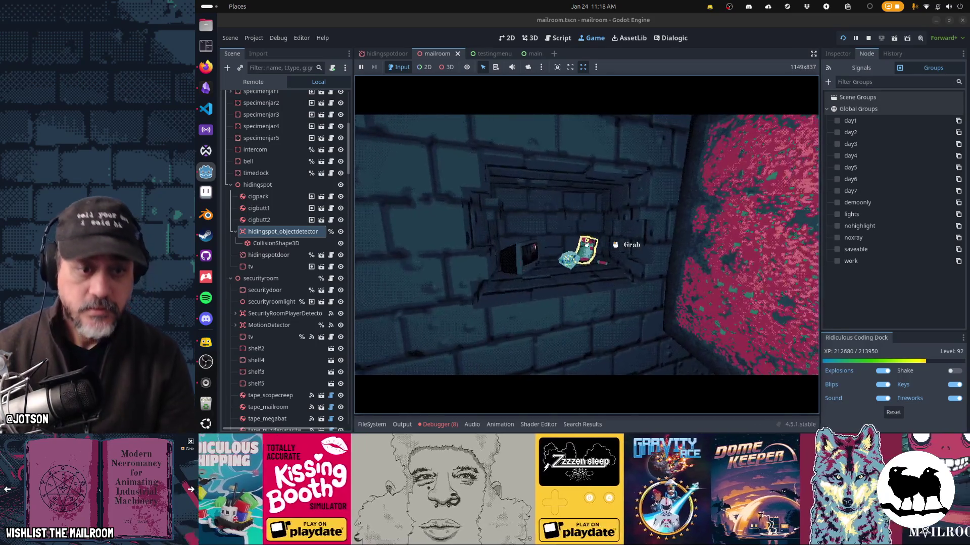
left_click(587, 244)
left_click(586, 244)
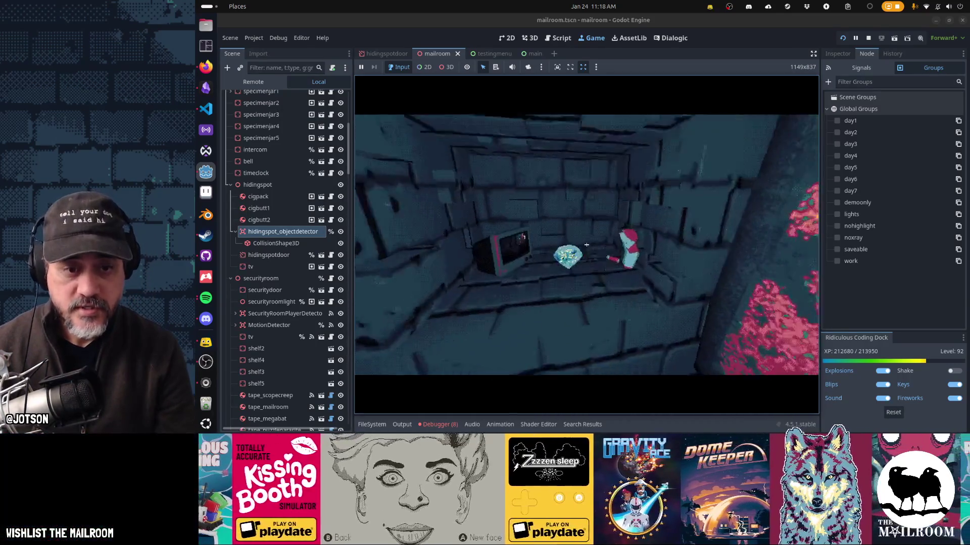
left_click(586, 244)
left_click(587, 244)
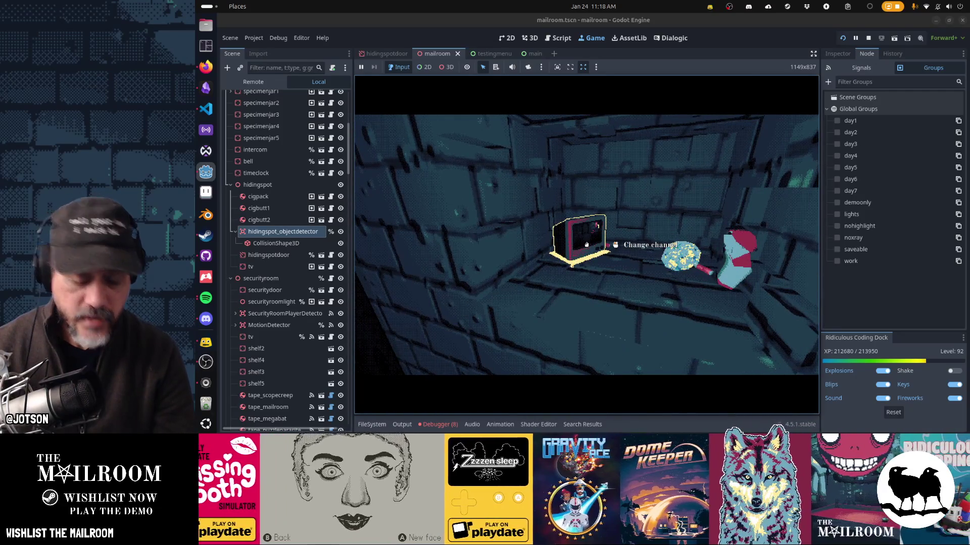
key("F8")
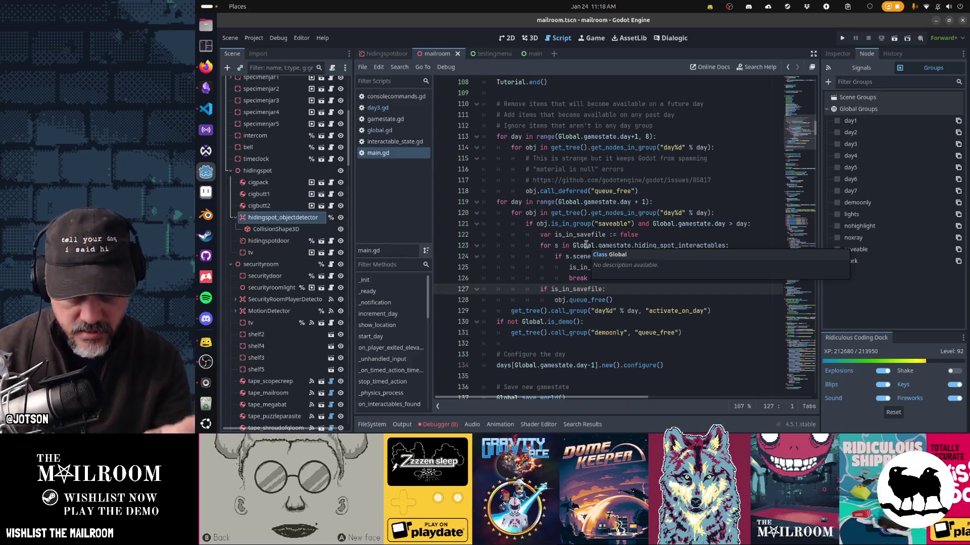
left_click(555, 190)
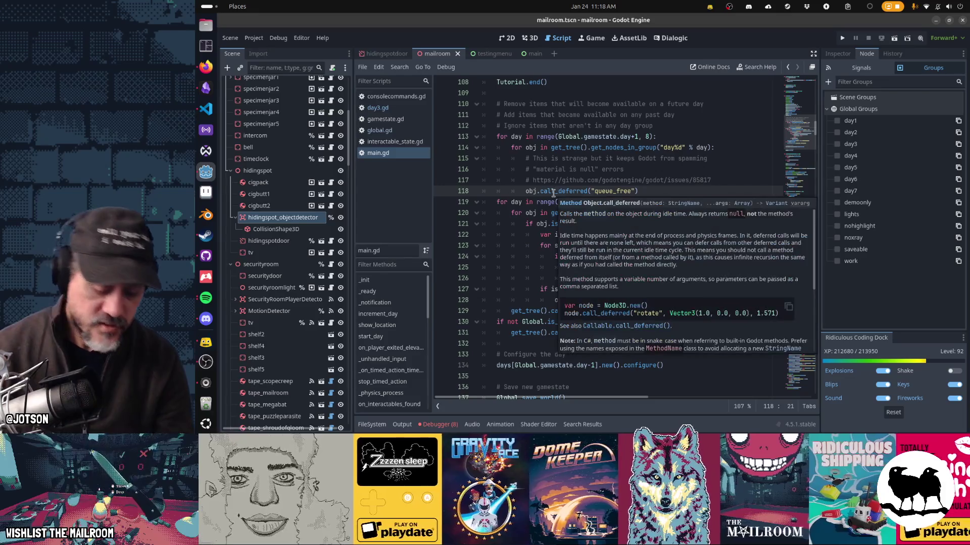
key("shift+alt+o")
type("tv")
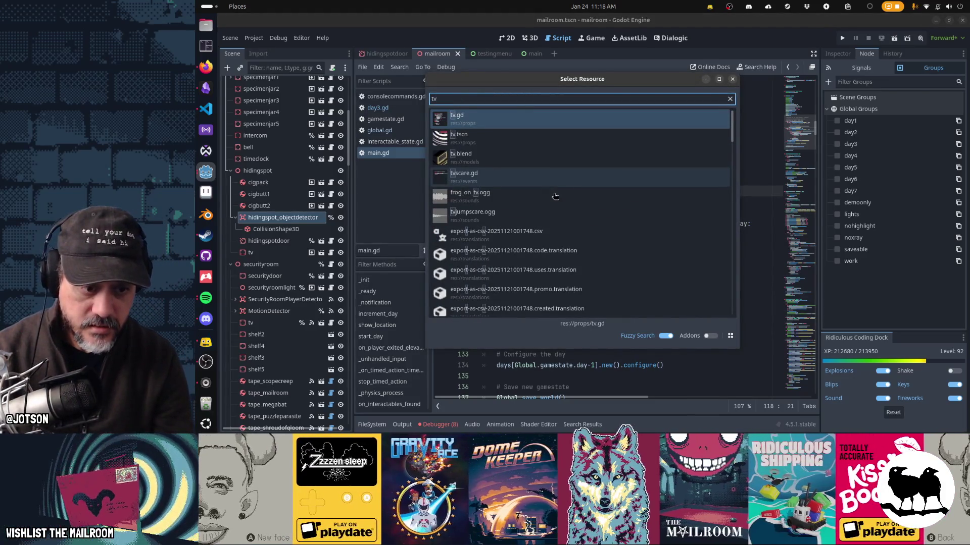
key("Return")
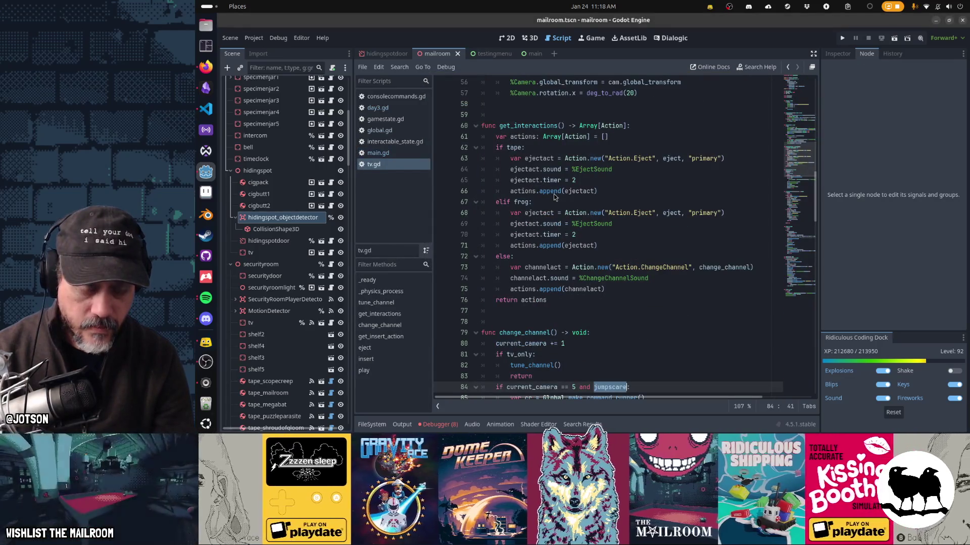
key("ctrl+Home")
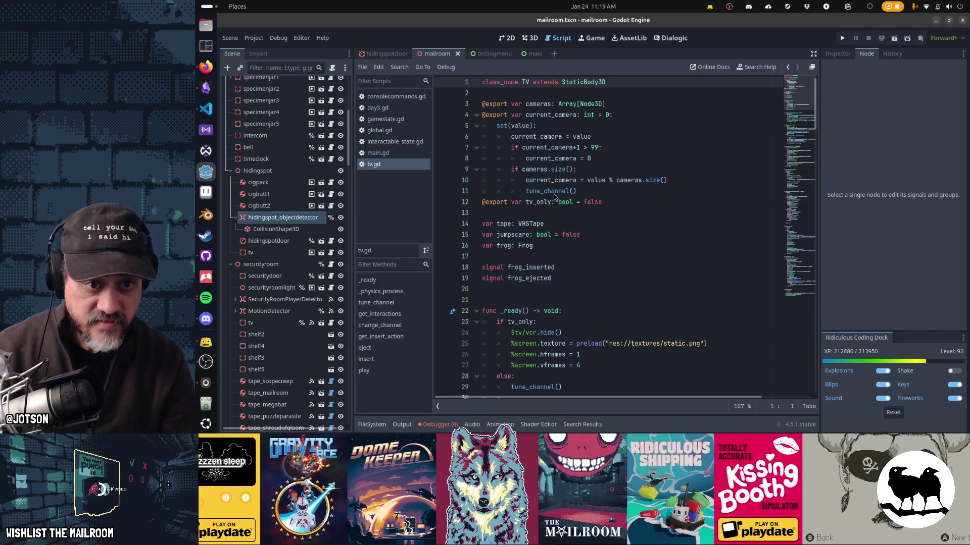
key("Down")
key("Down")
key("Down")
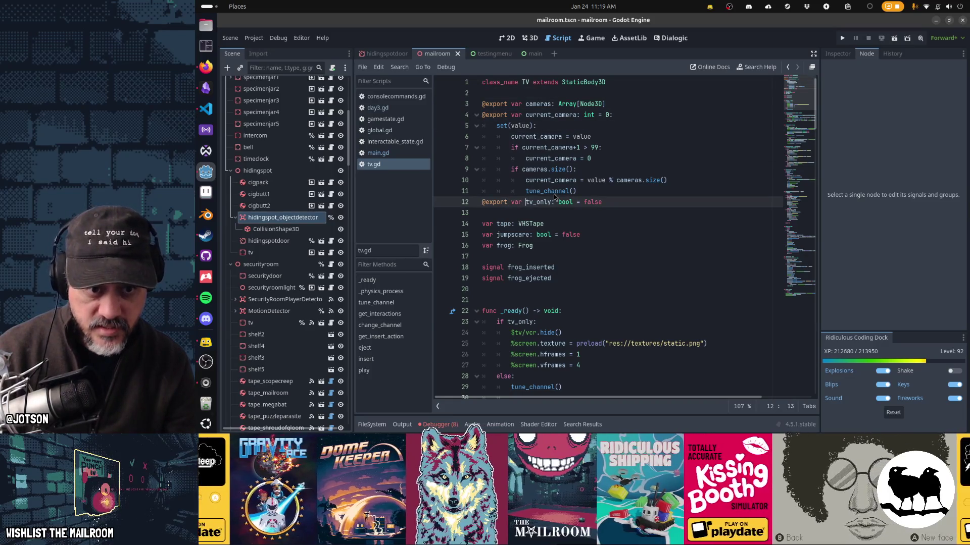
key("ctrl+shift+Right")
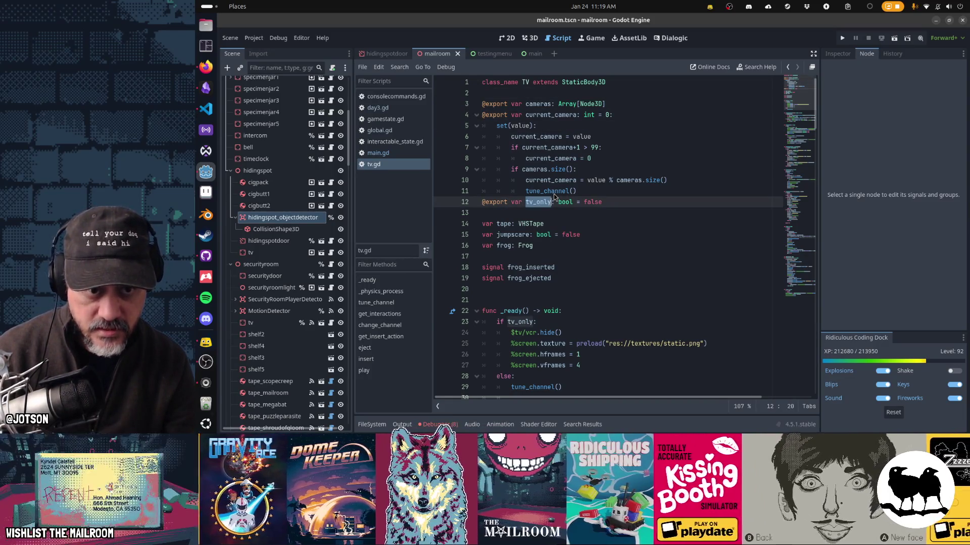
key("End")
key("shift+Home")
key("shift+Up")
key("shift+Up")
key("shift+Up")
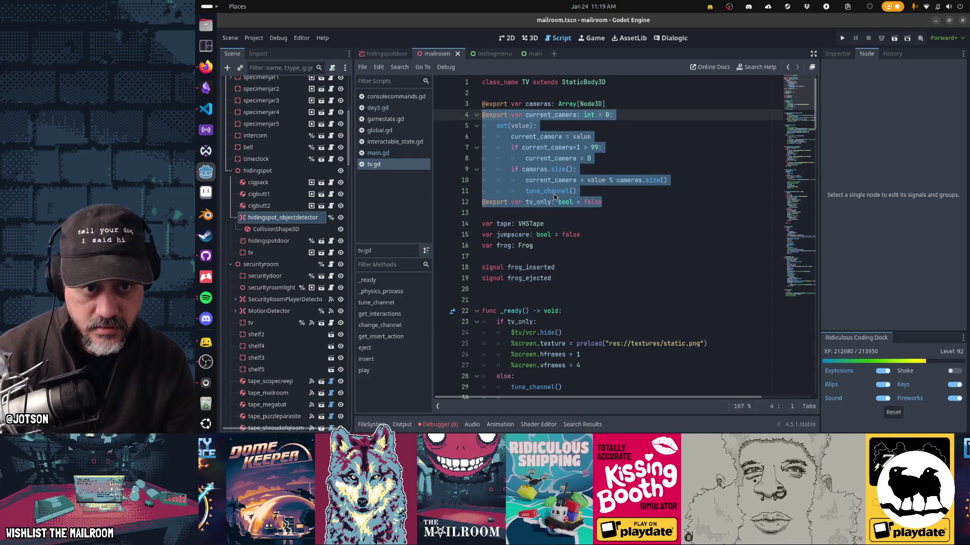
key("Left")
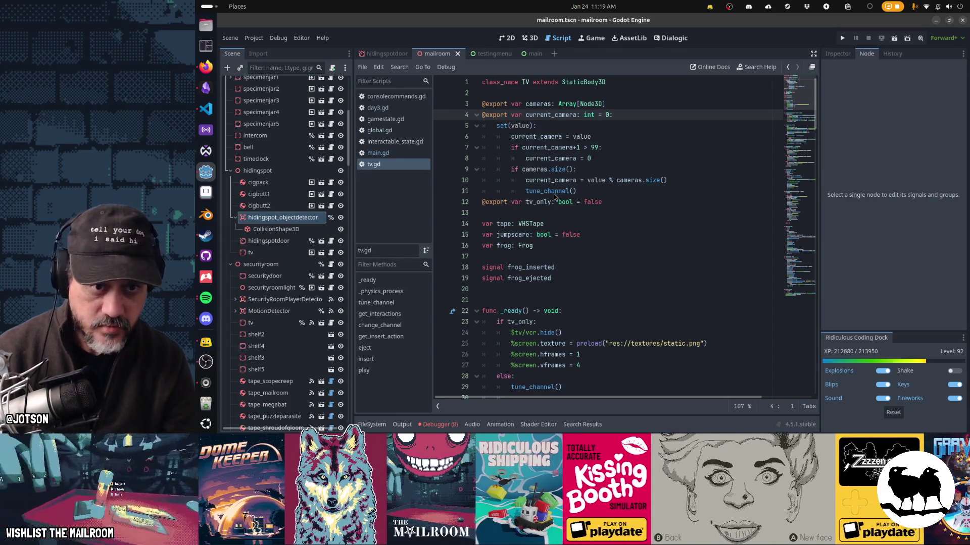
key("Down")
key("Down")
key("Down")
key("Down")
key("Down")
key("Down")
key("Down")
key("Down")
key("Down")
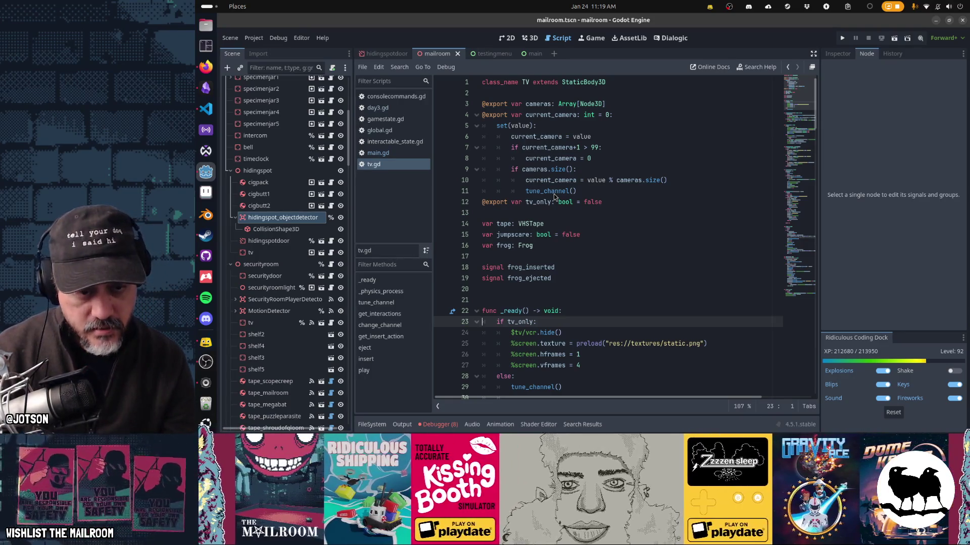
key("Up")
key("Up")
key("Up")
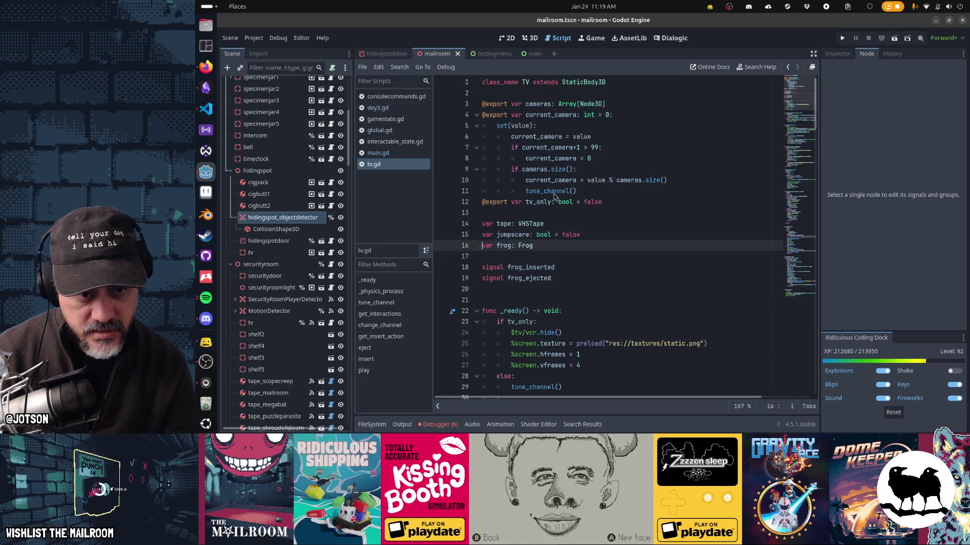
key("Right")
key("Right")
key("Right")
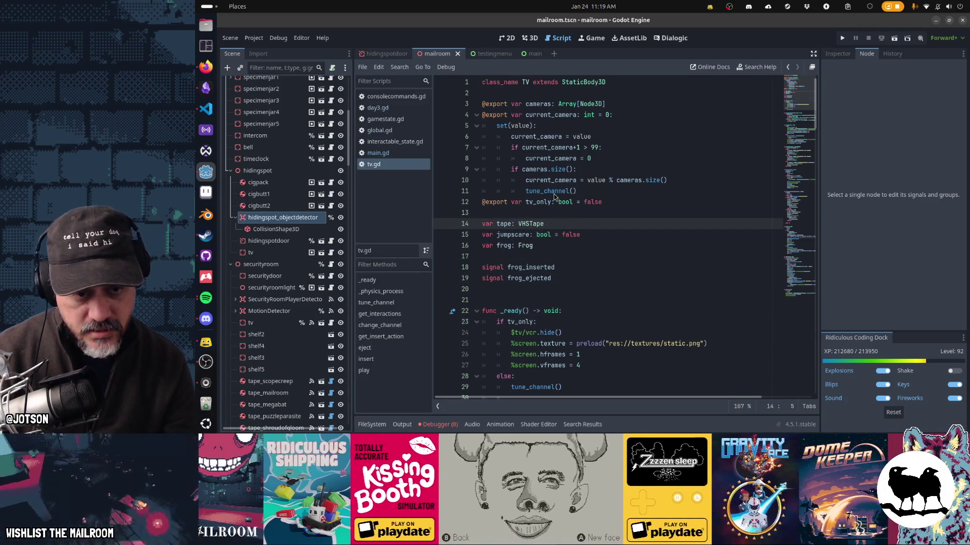
key("Down")
key("Down")
key("Up")
key("Up")
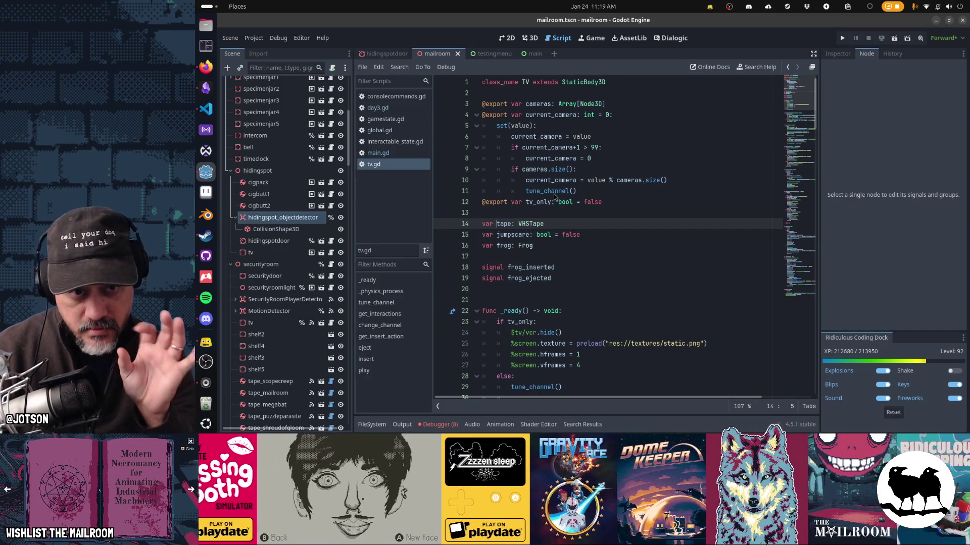
key("Down")
key("Down")
key("Up")
key("Up")
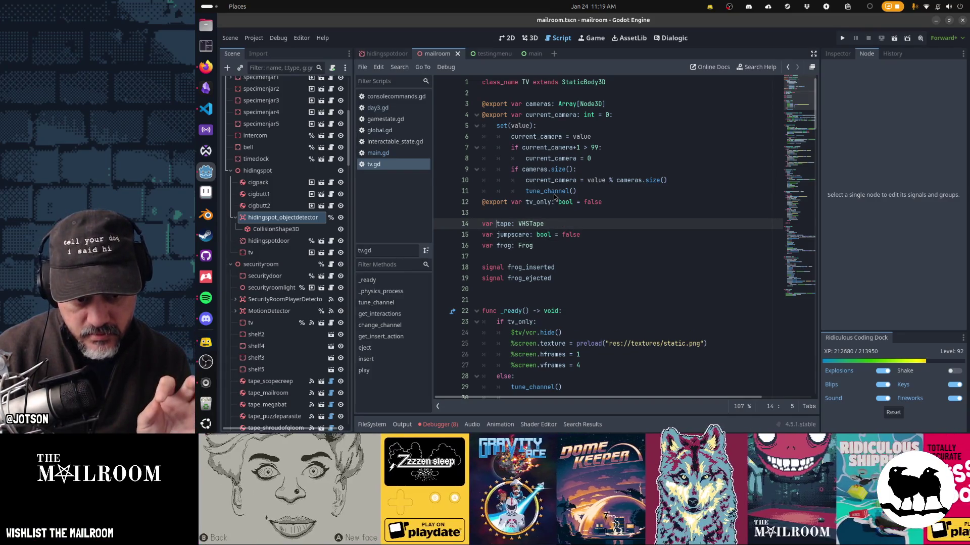
key("ctrl+End")
Add a func serialize() -> Dictionary: at the end of tv.gd that begins returning a dictionary
key("Return")
key("Return")
type("func seri")
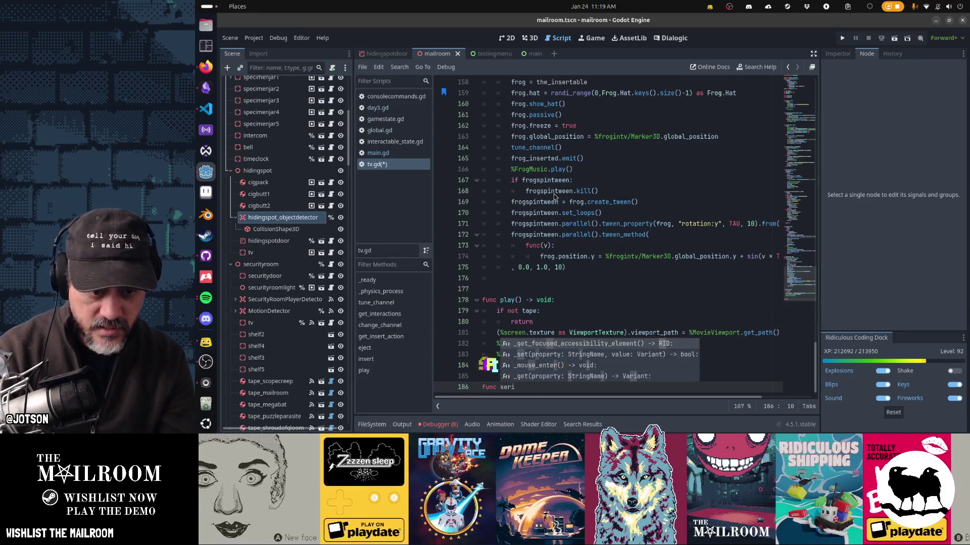
type("alize() -> Dict")
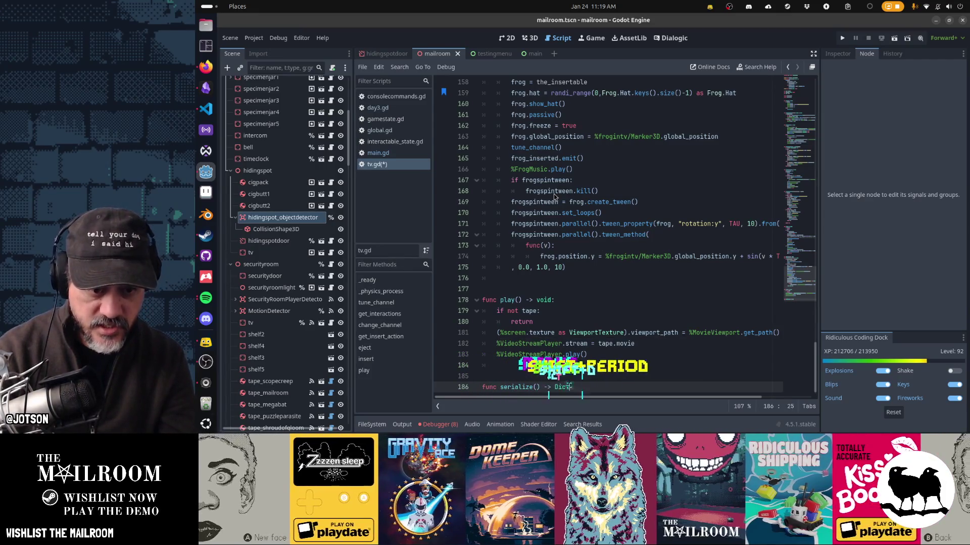
type("ionary:")
key("Return")
type("return ")
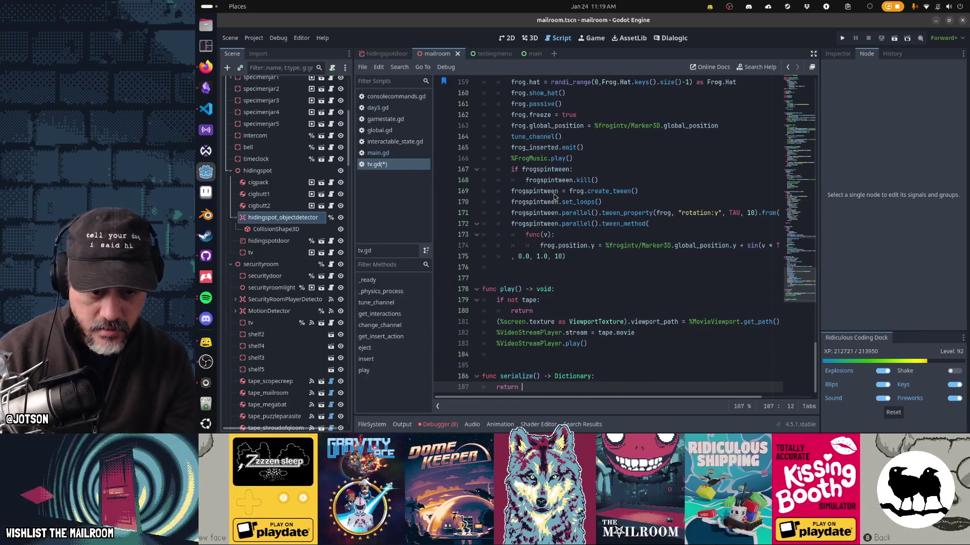
type("{")
Add the "current_camera": current_camera entry, checking the variable name at the script's top
key("Return")
type("\"")
key("Escape")
key("ctrl+Home")
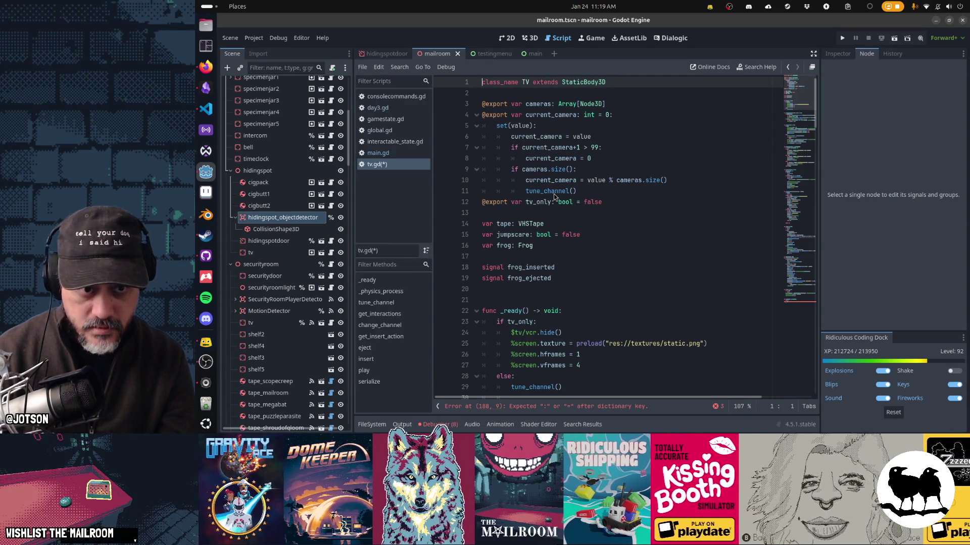
key("alt+Left")
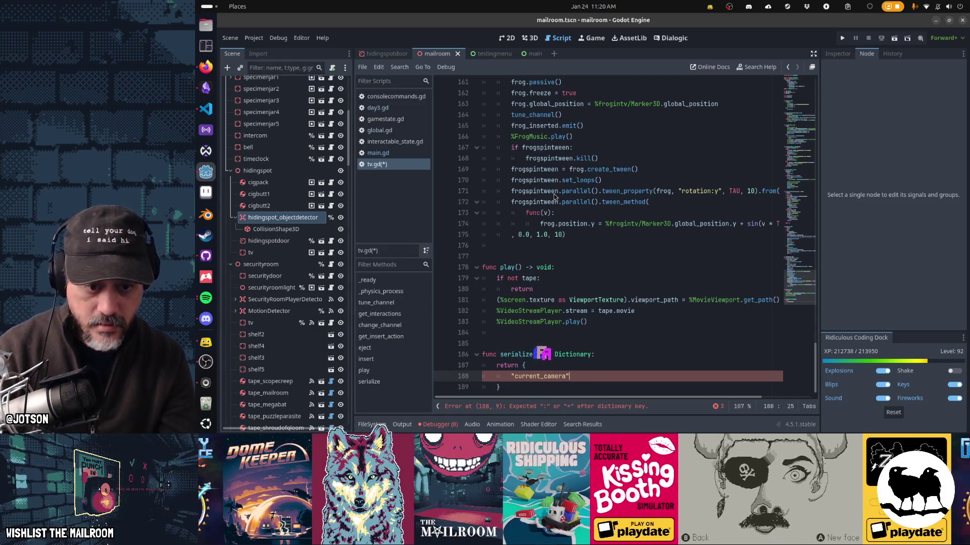
type(": curr")
key("Return")
Add the "tv_only": tv_only entry and leave blank lines after serialize()
type(",")
key("Return")
type("\"tv")
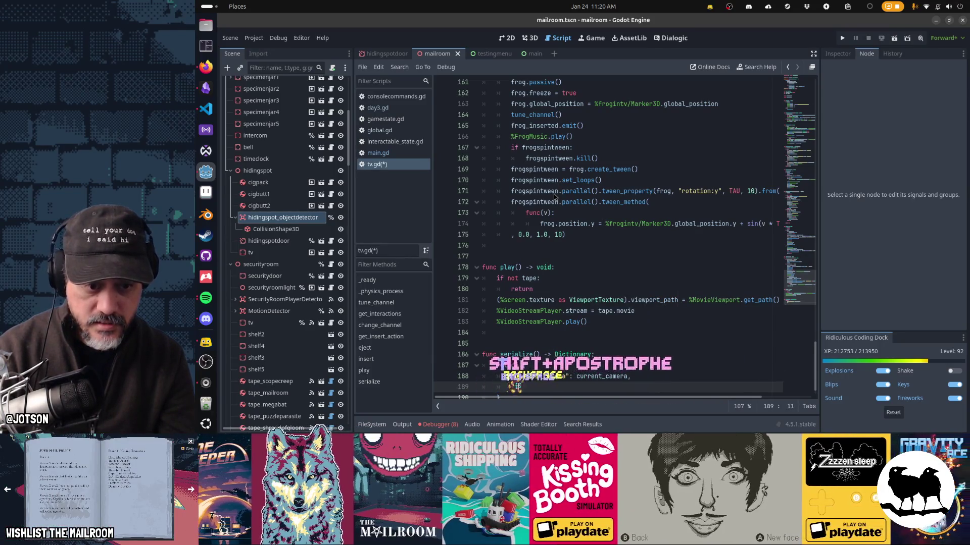
type("_onl")
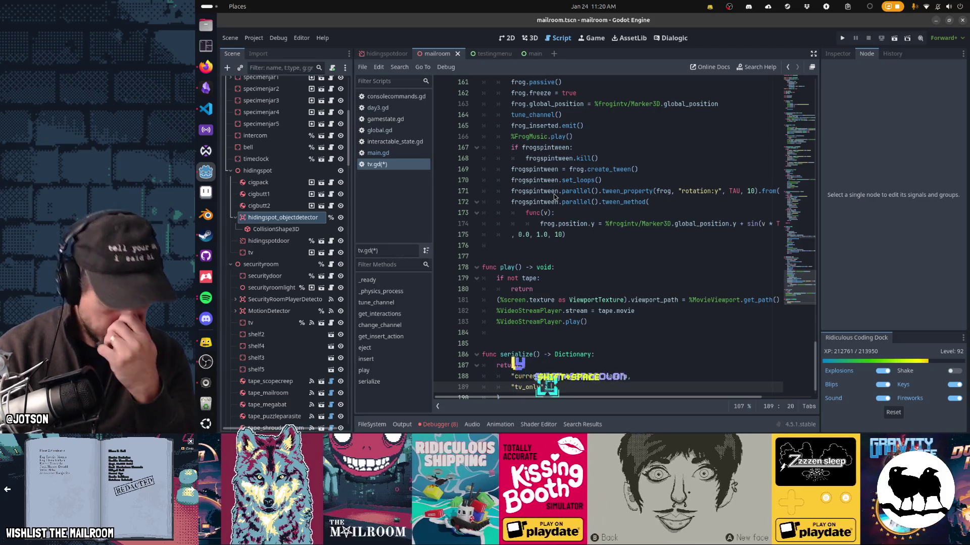
type("y\": tv_only")
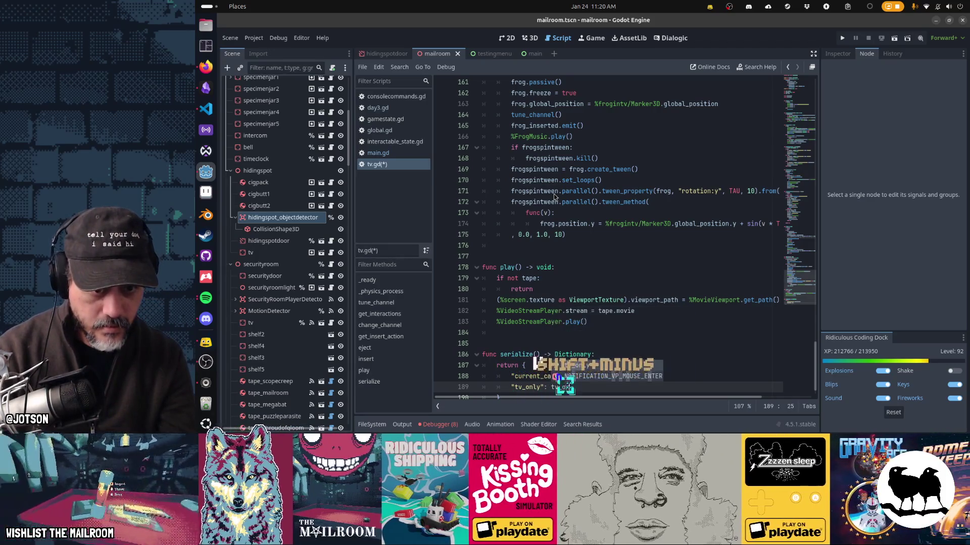
key("Down")
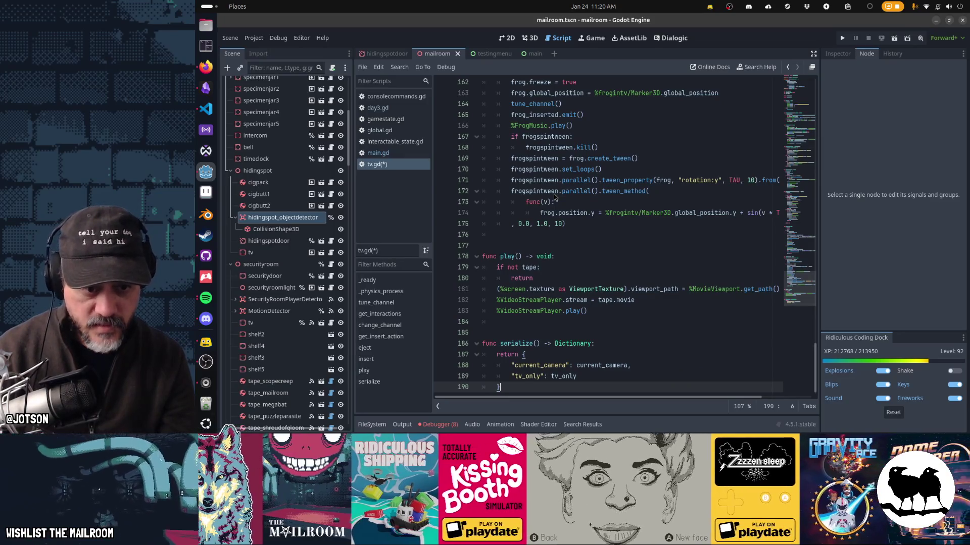
key("Return")
key("Return")
key("Return")
key("BackSpace")
Start a deserialize(state) function that restores current_camera from state.current_camera
type("func deserialize(state) -> void:")
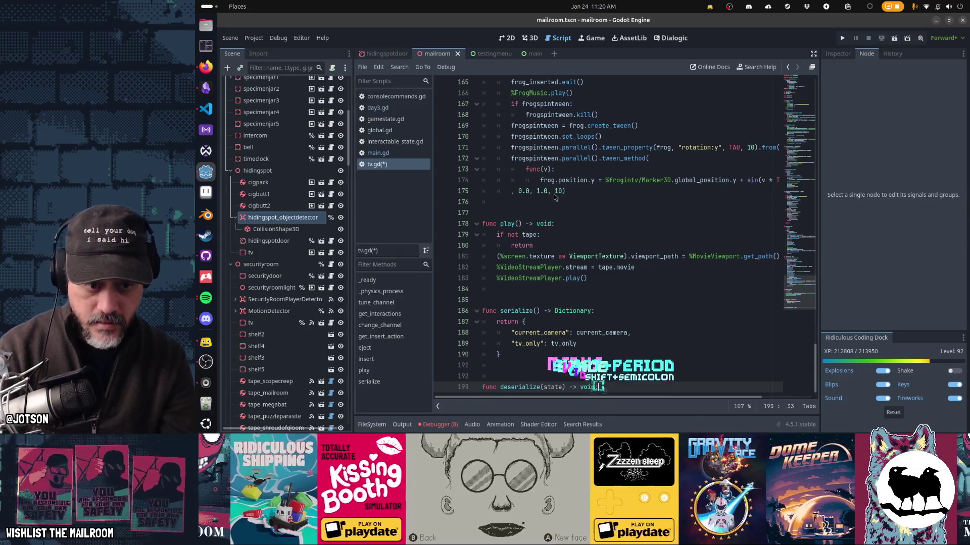
key("Return")
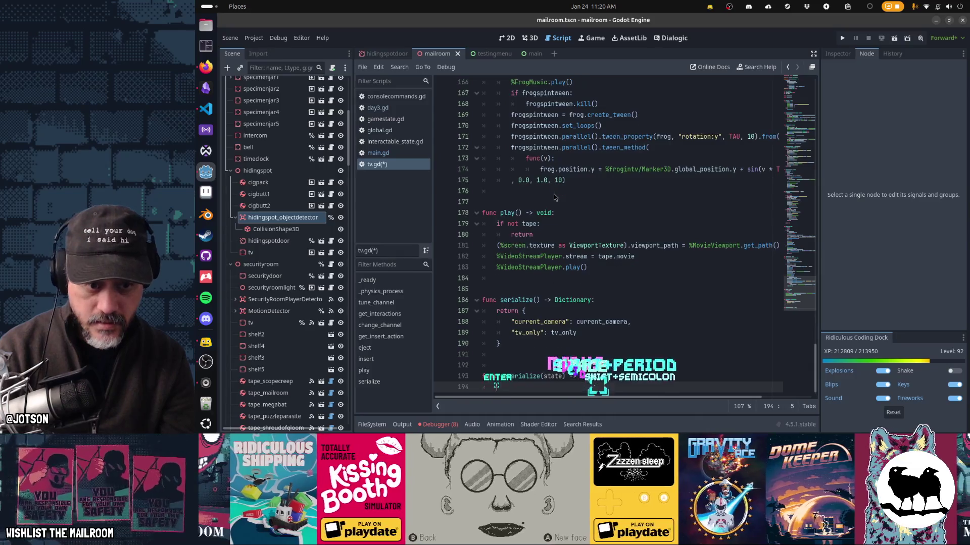
type("current_camera =")
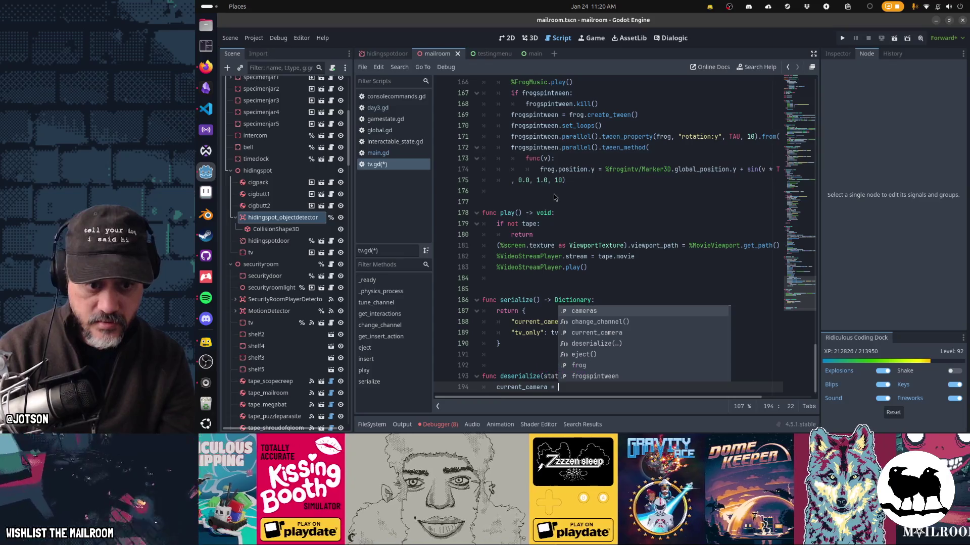
type("s")
key("BackSpace")
type("current_camera")
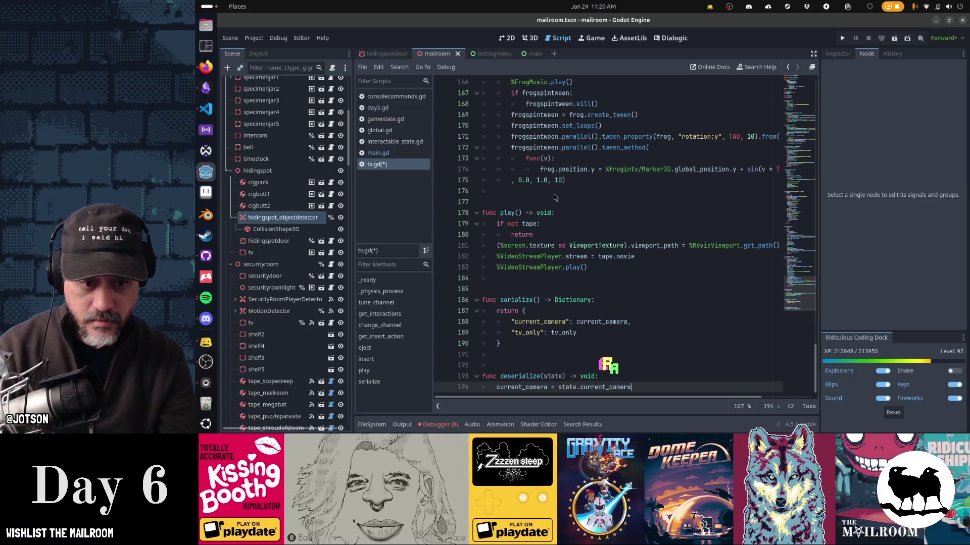
Restore tv_only from state.tv_only, save tv.gd, and run the project
key("Return")
type("tv_only")
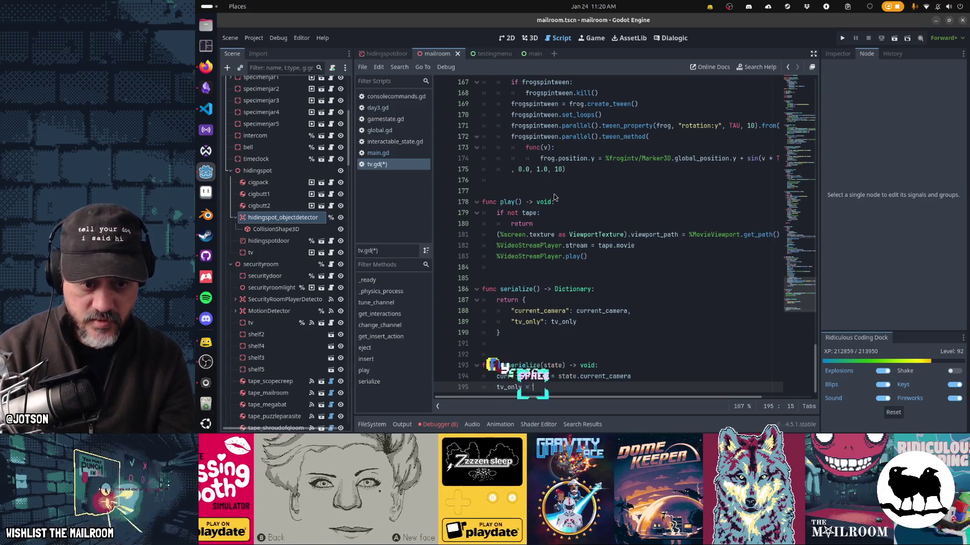
type(" = state.tv_only")
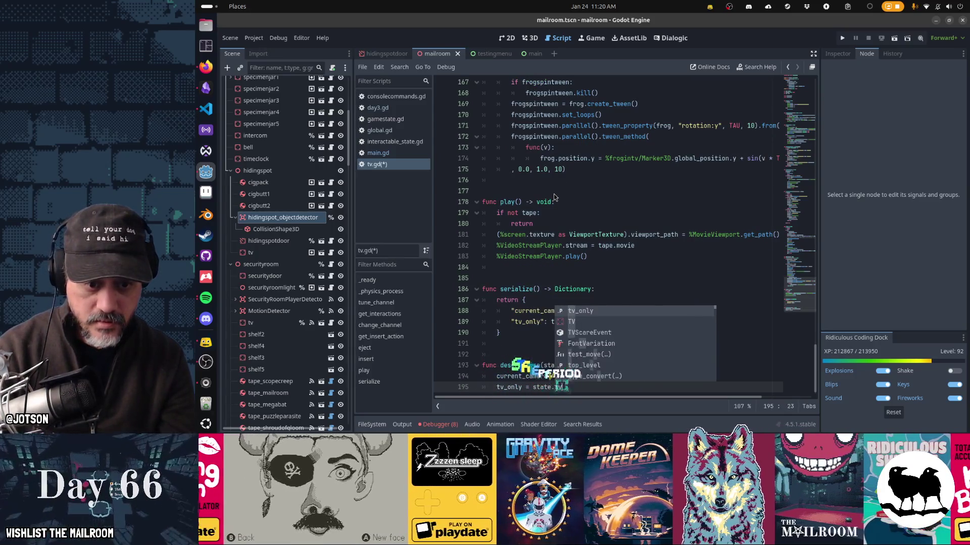
key("Return")
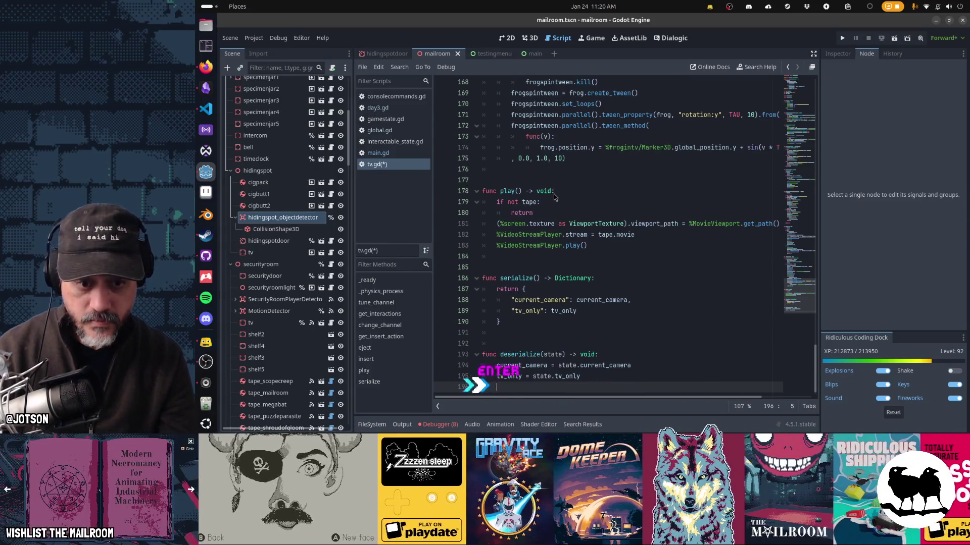
key("ctrl+s")
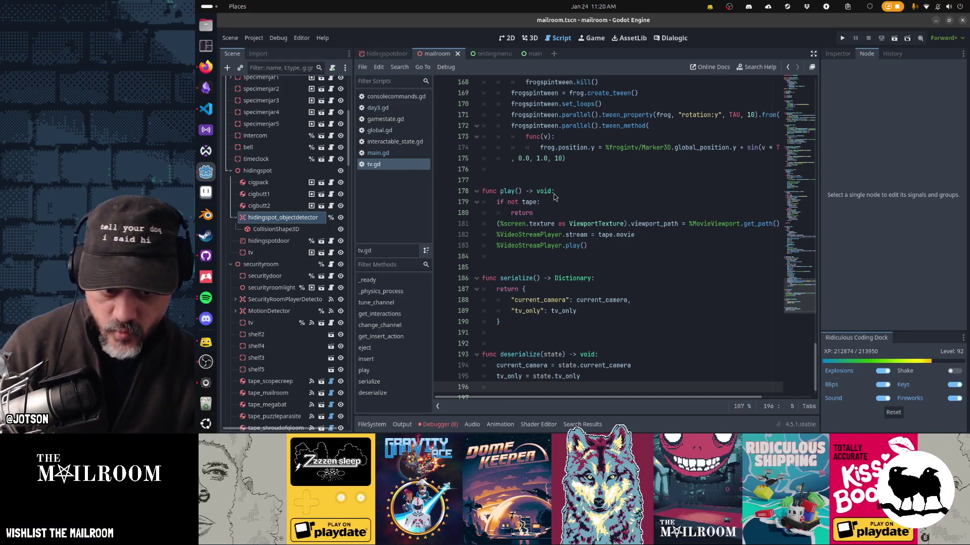
key("F5")
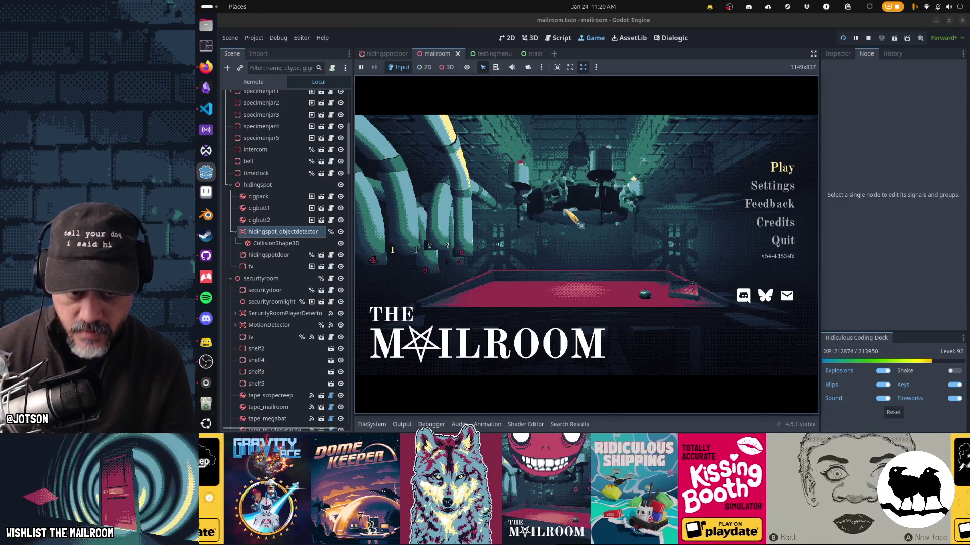
Start the game, move to the table facing the TV, and run the day 3 console command
key("Return")
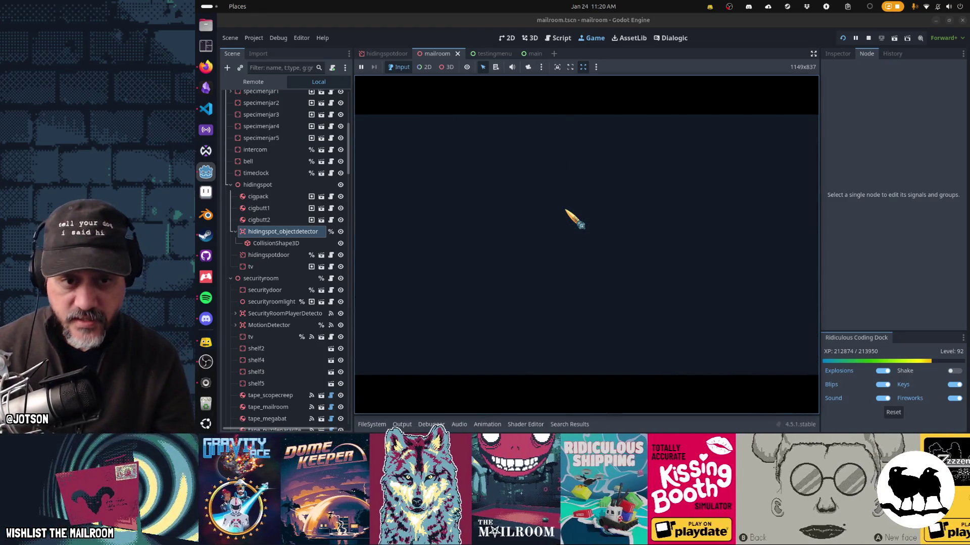
key("w")
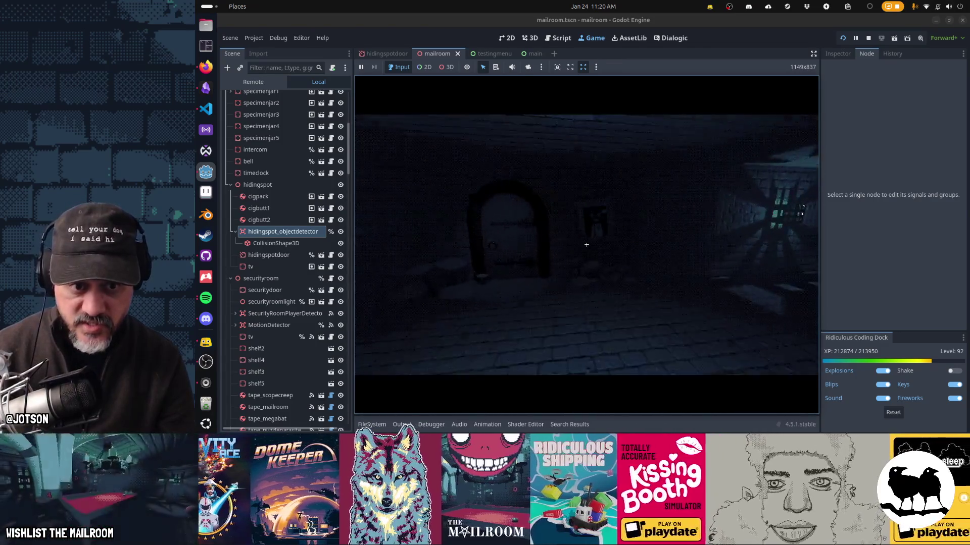
key("w")
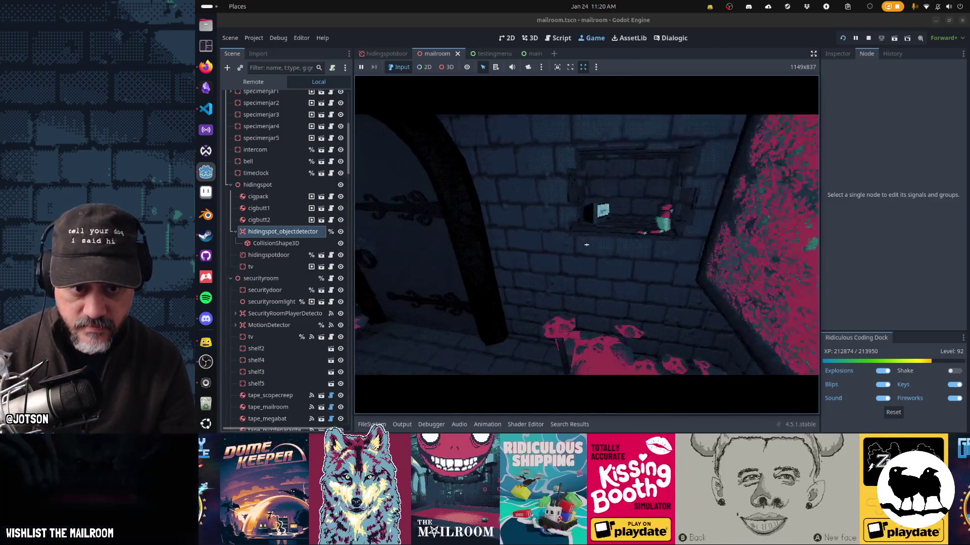
left_click(586, 245)
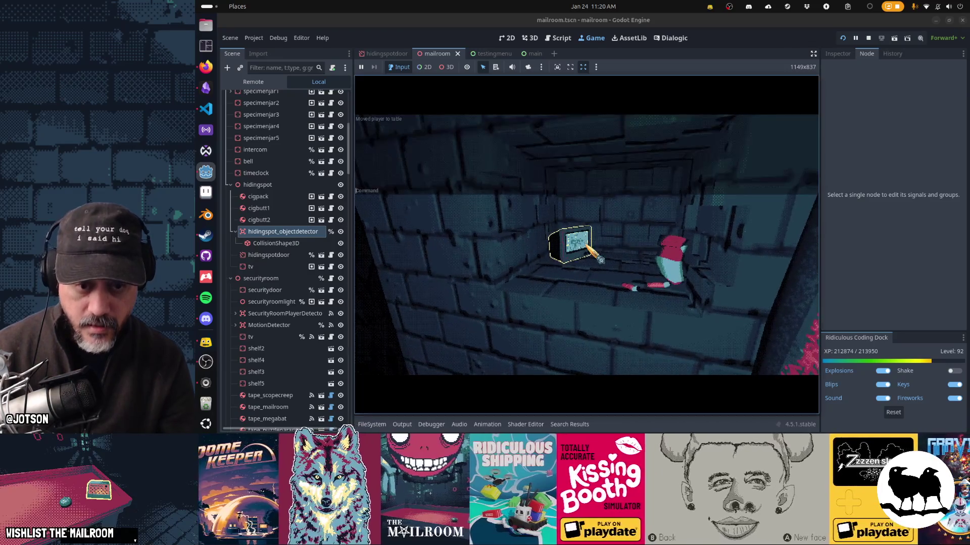
type("day 3")
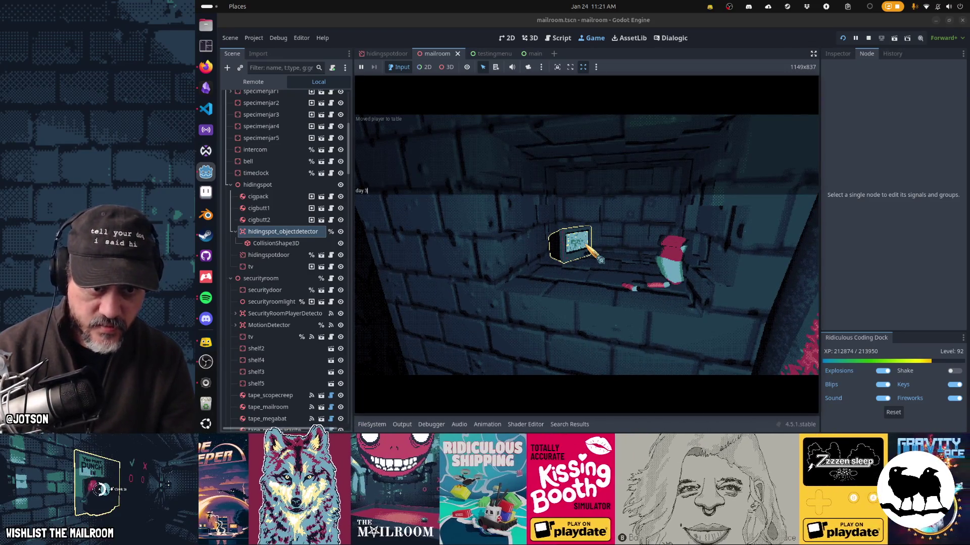
key("Return")
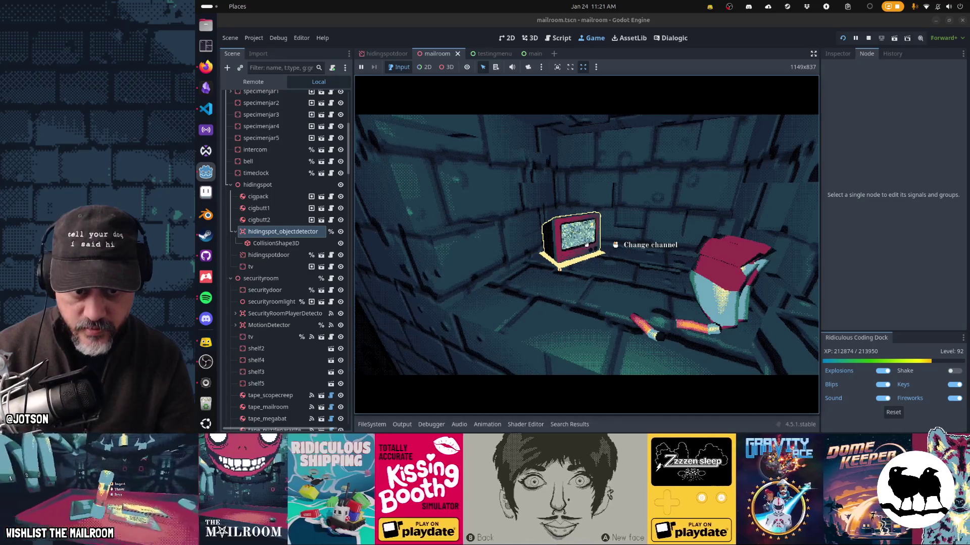
Back away from the hiding-spot TV, open the console, walk into the corridor, and pause the game
key("s")
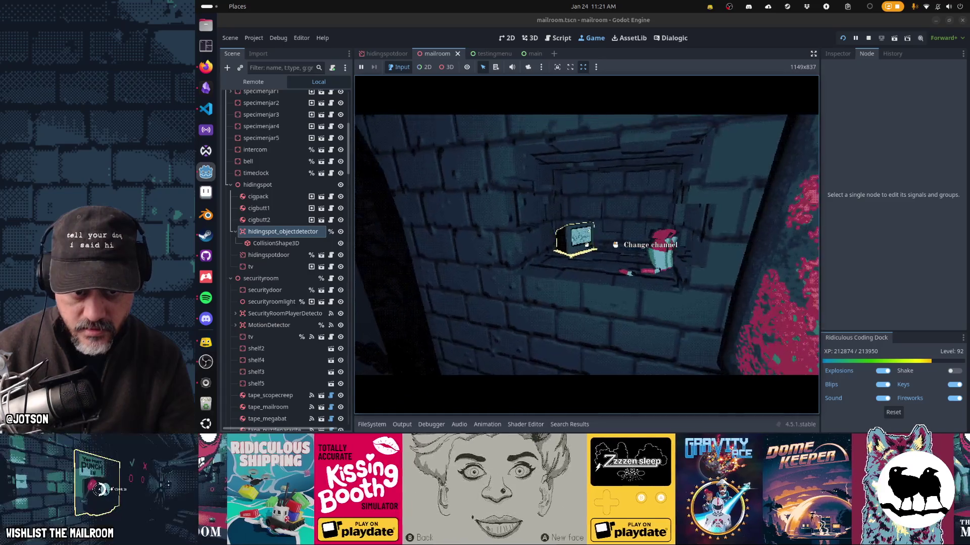
key("s")
key("s")
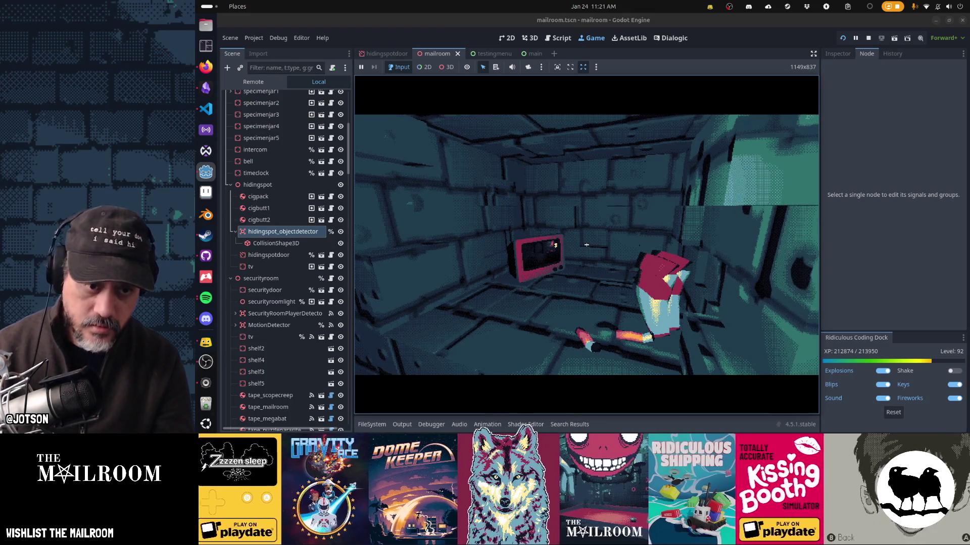
key("grave")
key("grave")
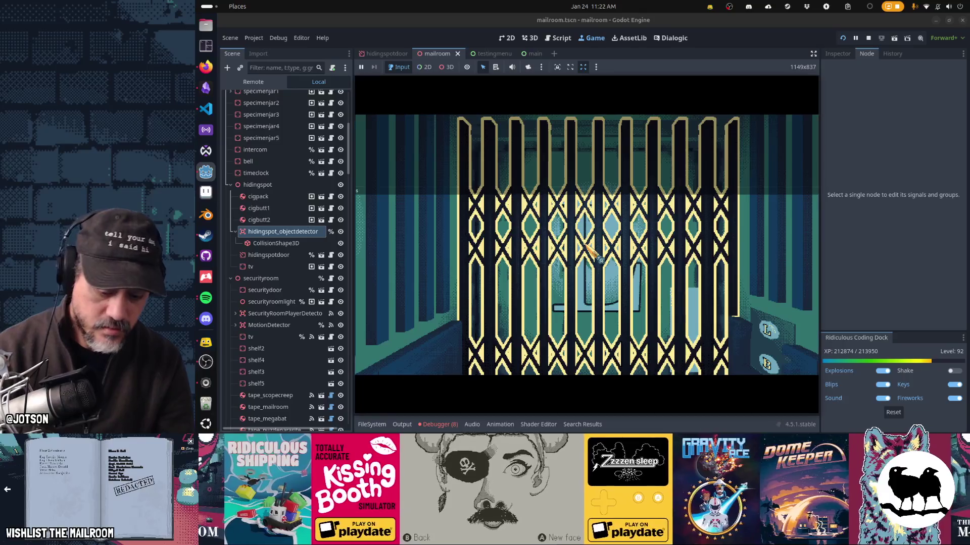
left_click(586, 245)
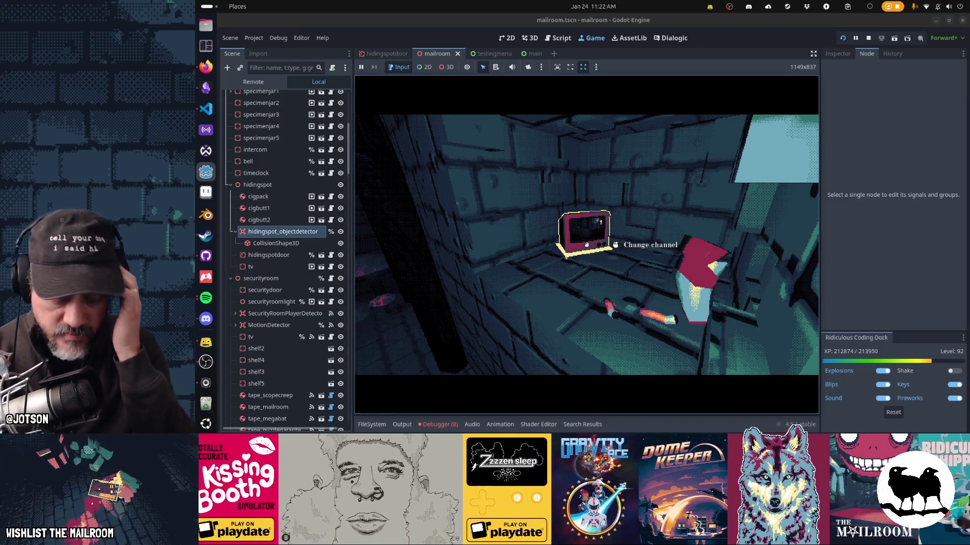
key("Escape")
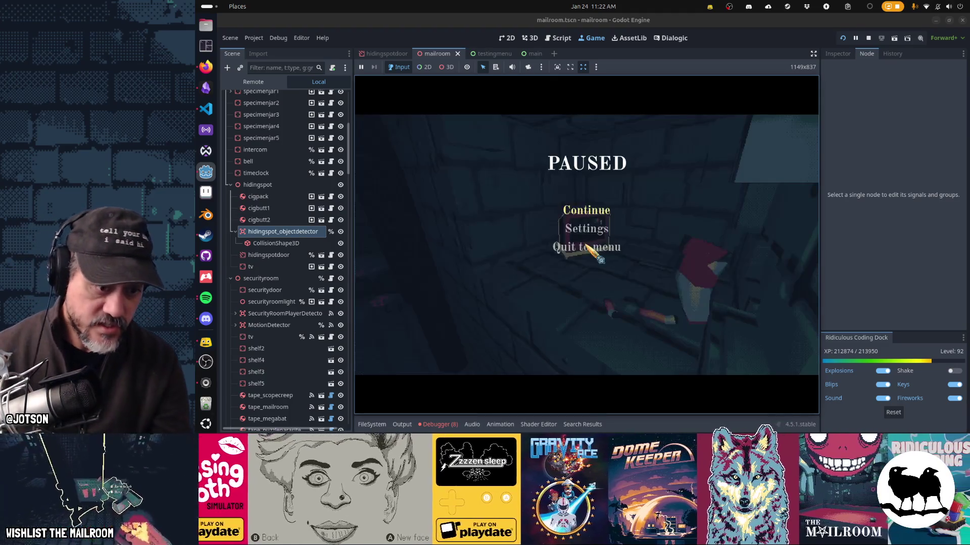
Clear the material errors from the debugger's Errors list and switch to the tv.gd script
left_click(437, 425)
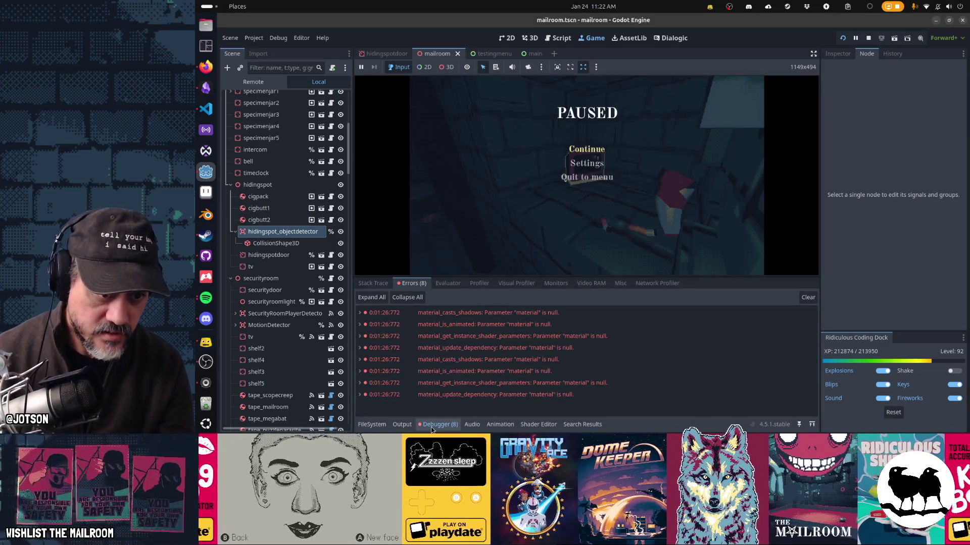
left_click(807, 298)
left_click(558, 38)
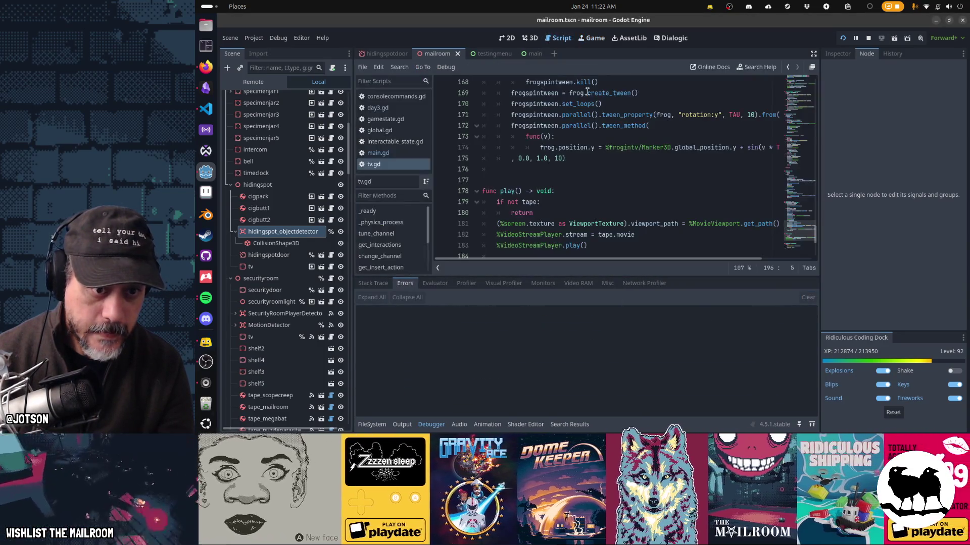
Review serialize and deserialize at the end of tv.gd, then return near the top to line 16
left_click(595, 176)
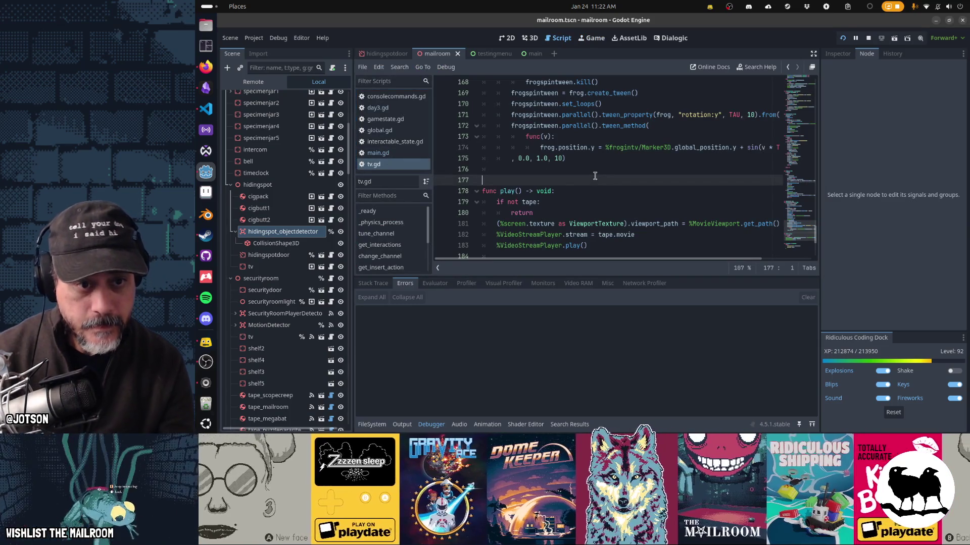
key("ctrl+End")
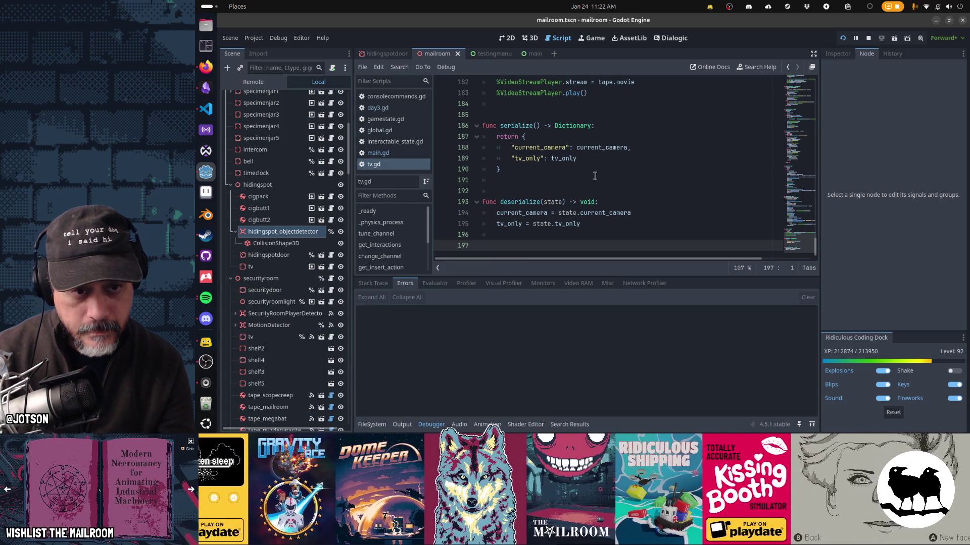
key("ctrl+Home")
key("Page_Down")
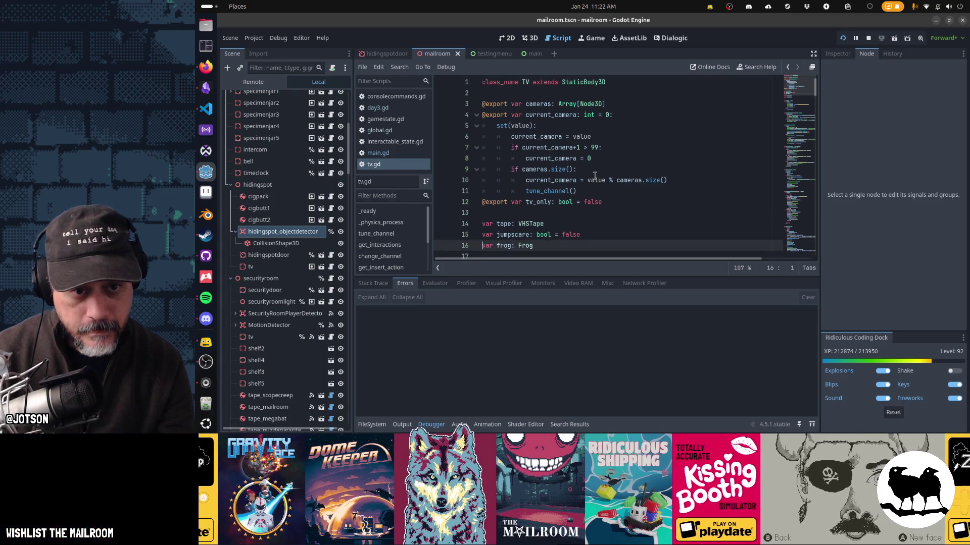
Find the tv_only check in tv.gd and select its static-screen branch through the else
key("ctrl+f")
type("tv_only")
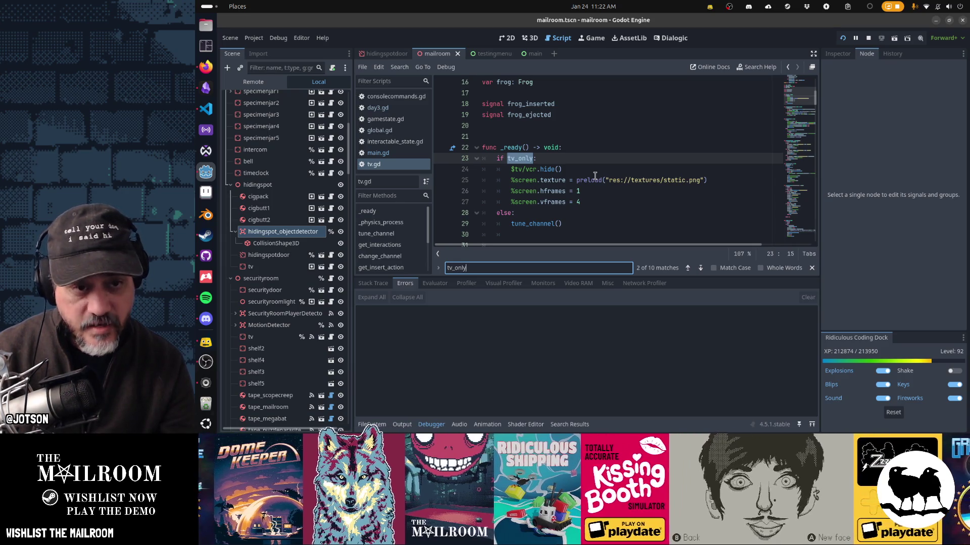
key("Escape")
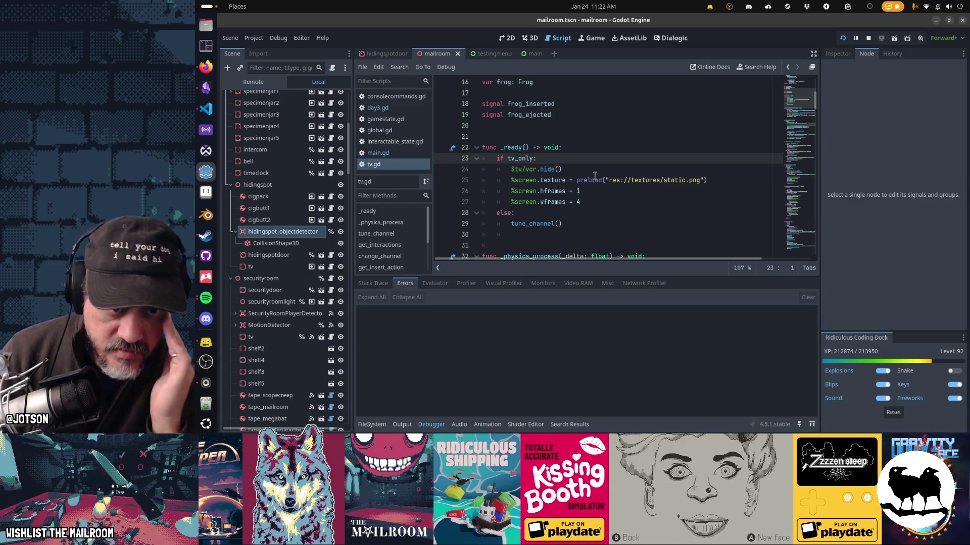
key("Down")
key("shift+Down")
key("shift+Down")
key("shift+Down")
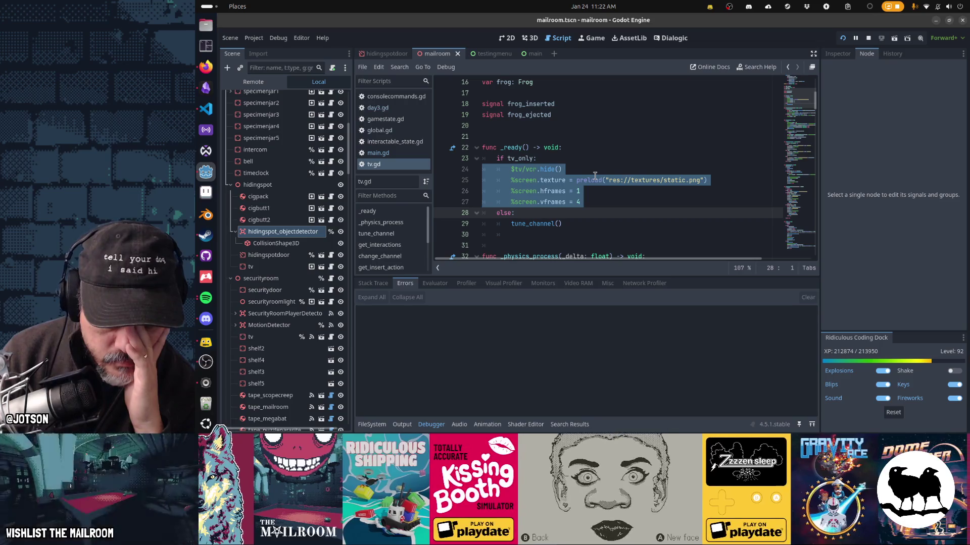
key("shift+Down")
key("shift+Down")
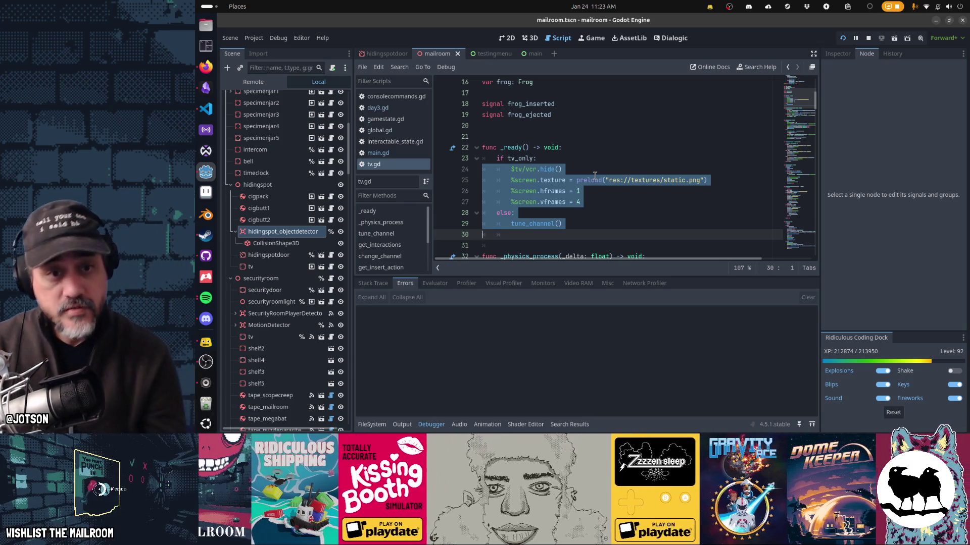
Paste the static-screen block into deserialize under a new if tv_only: condition
key("ctrl+End")
key("Up")
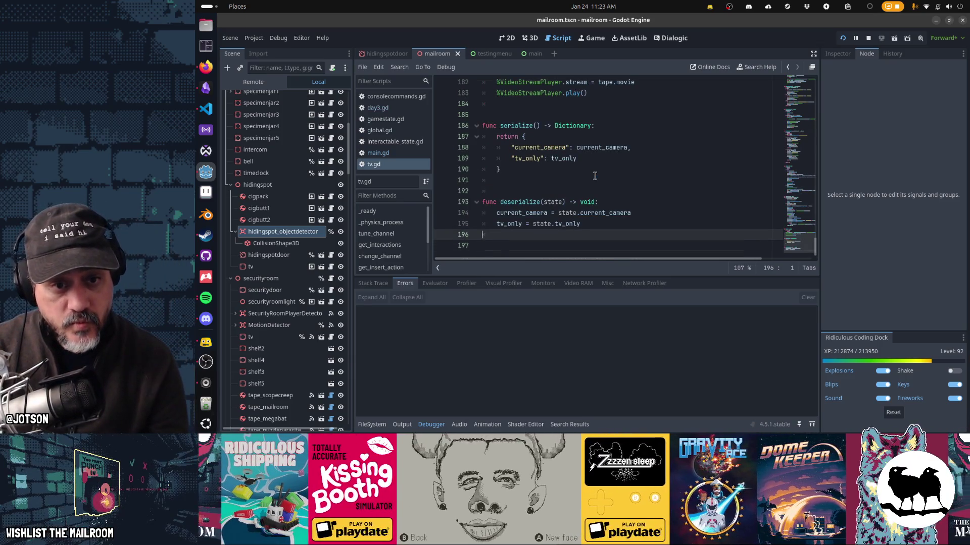
key("ctrl+v")
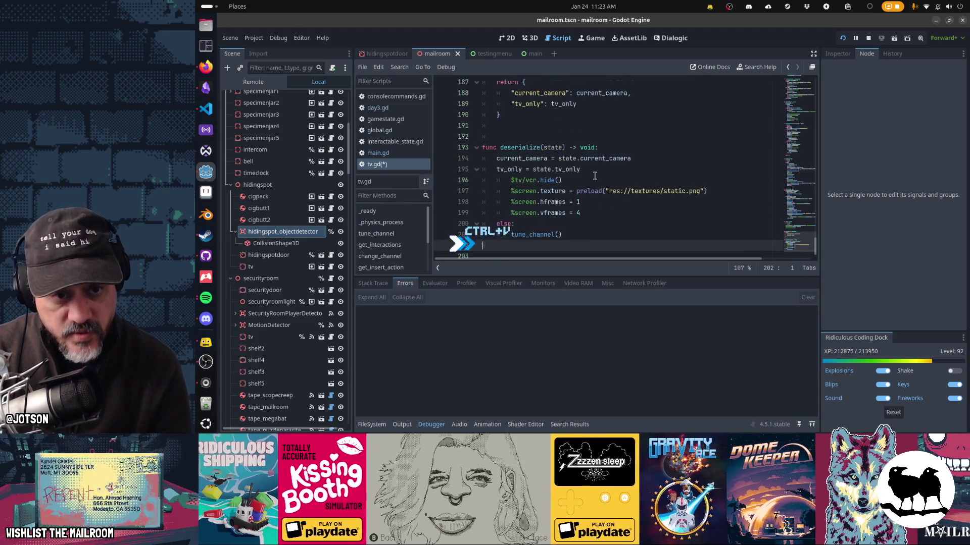
key("Up")
key("Up")
key("Up")
key("End")
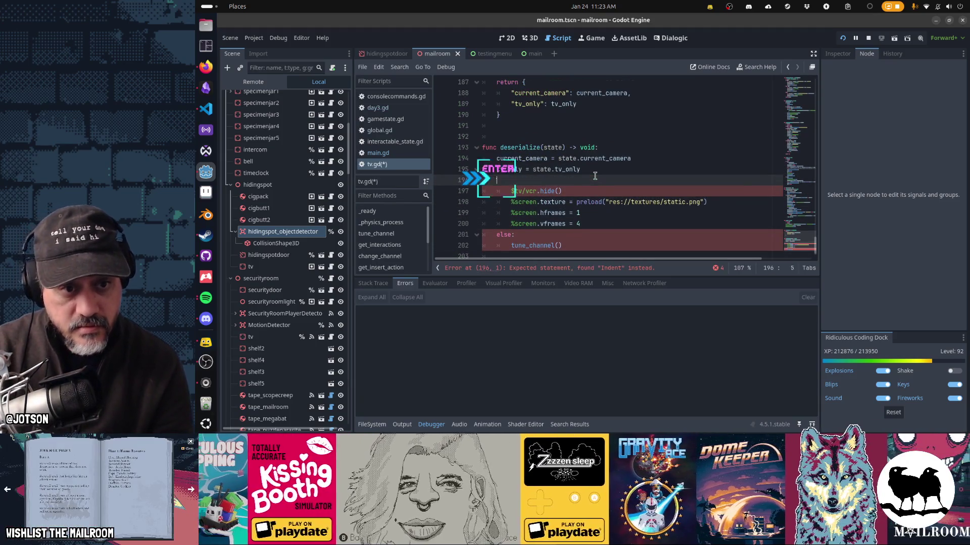
key("Return")
type("if tv_only")
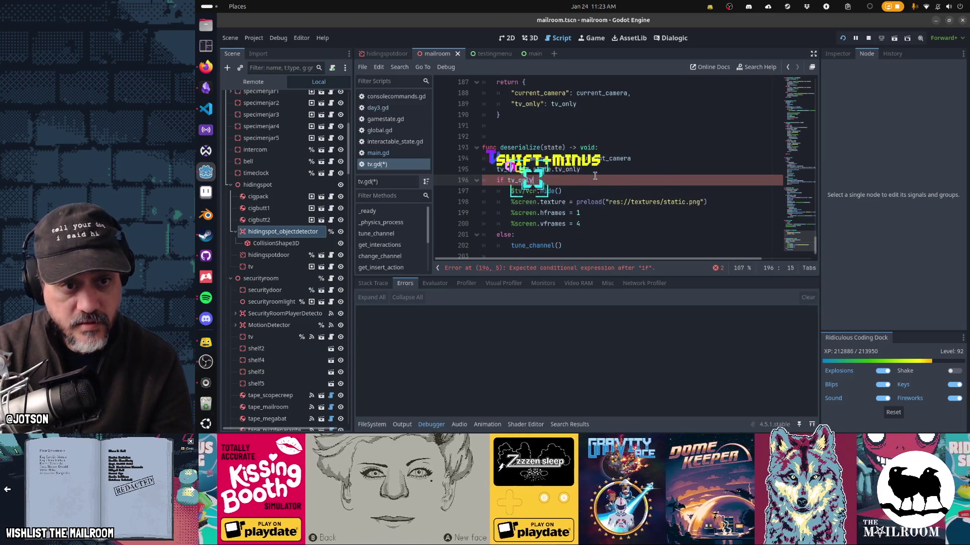
type(":")
key("Down")
key("Down")
key("Down")
key("Down")
key("Down")
key("Down")
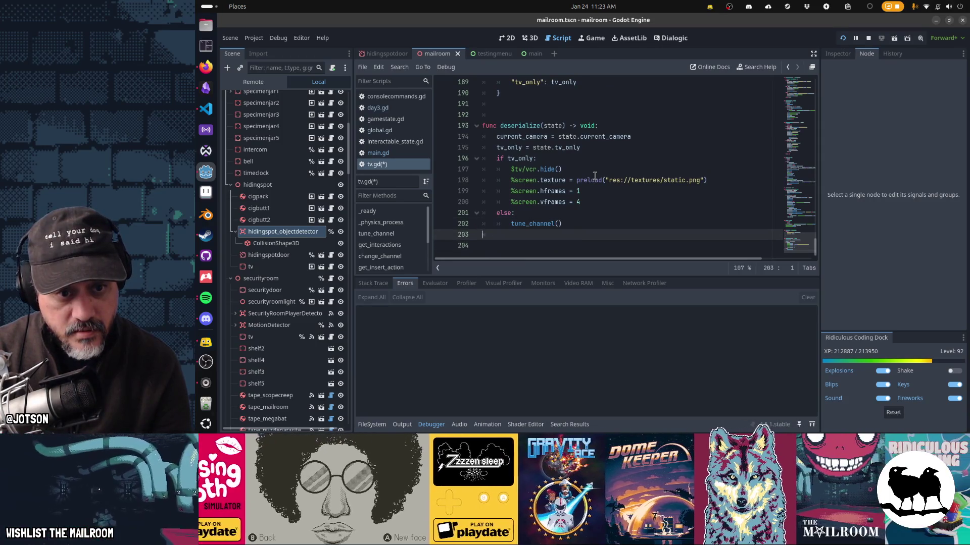
Call tune_channel() before the tv_only check, cut the leftover else, save, and relaunch the game
key("Up")
key("Up")
key("Up")
key("Up")
key("Up")
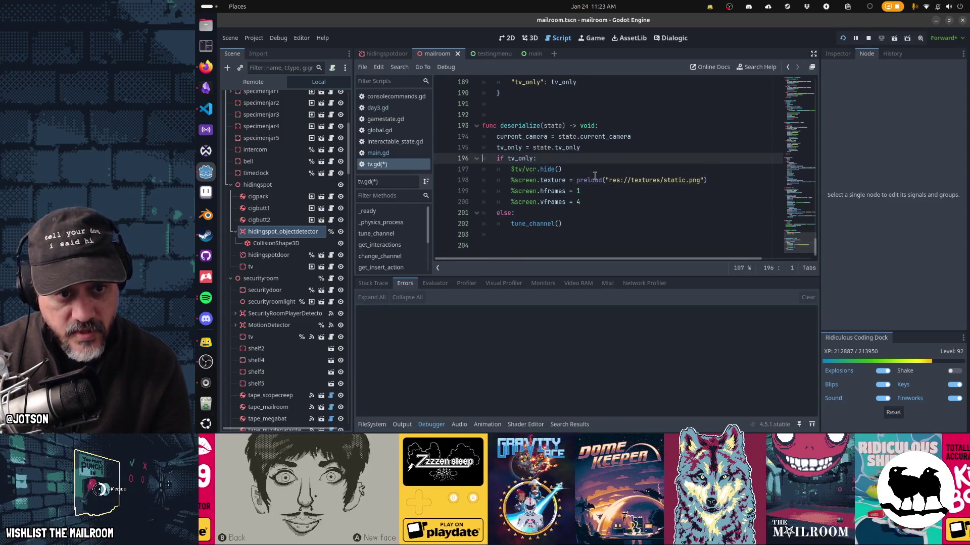
type("tune_channel()")
key("shift+Tab")
key("Down")
key("Down")
key("Down")
key("Down")
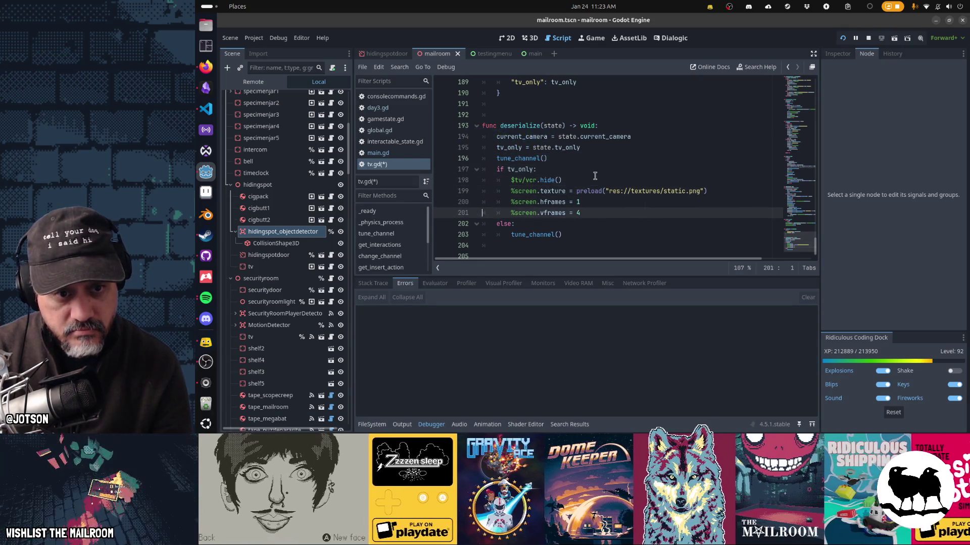
key("ctrl+x")
key("ctrl+x")
key("ctrl+s")
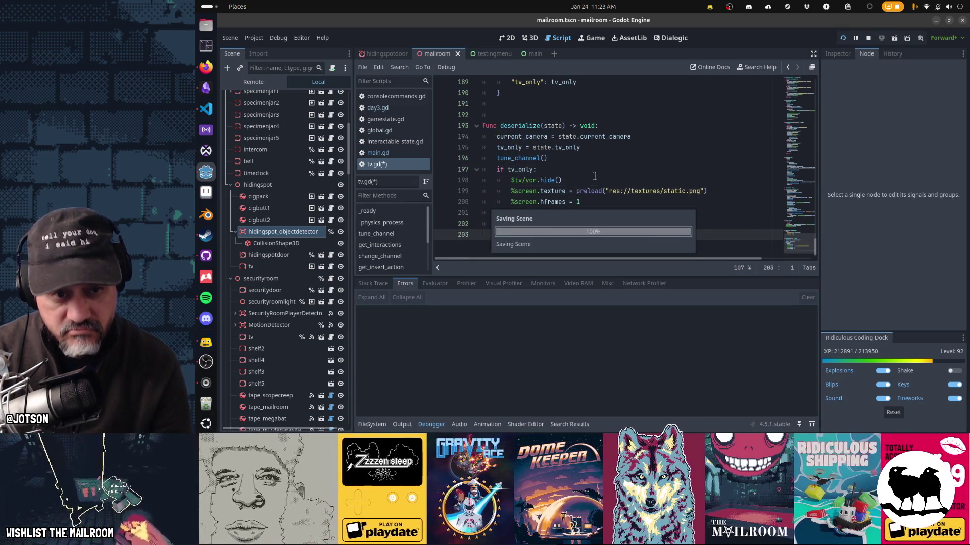
key("Up")
key("Up")
key("Up")
key("Up")
key("Up")
key("Up")
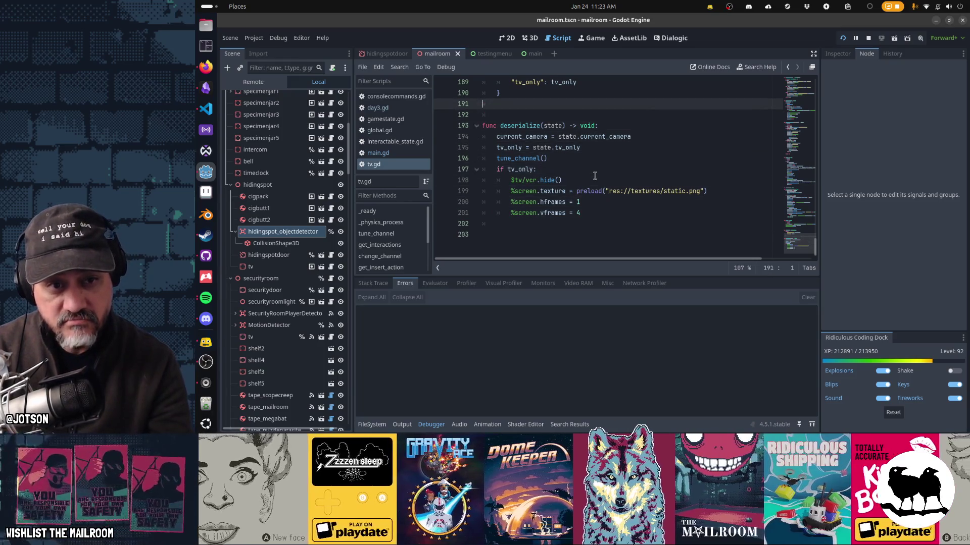
key("F5")
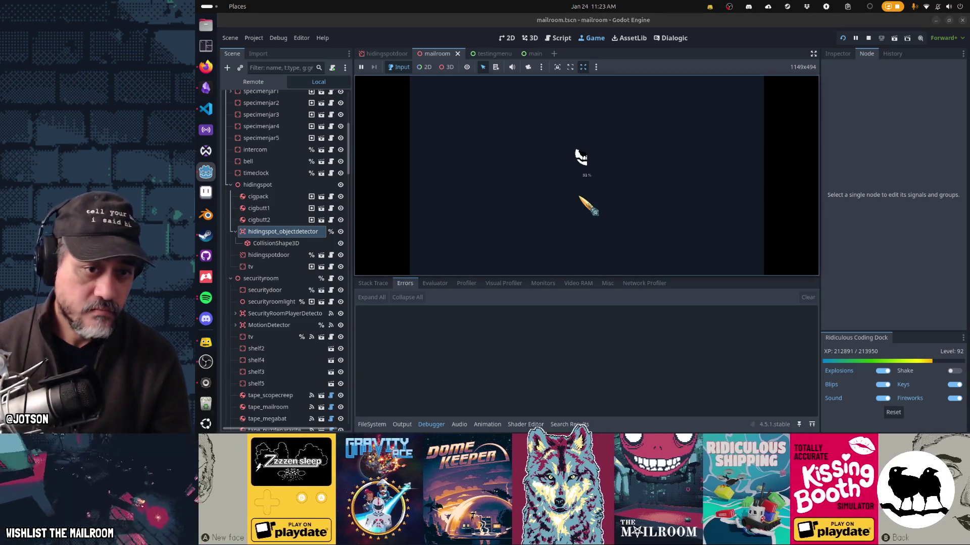
Collapse the debugger and change the hiding-spot TV's channel three times to test re-tuning
left_click(431, 424)
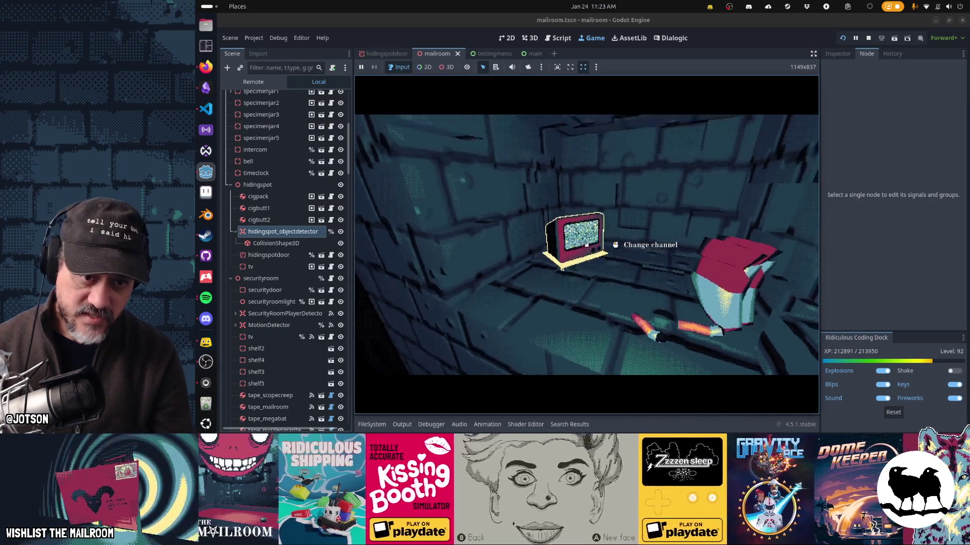
left_click(586, 244)
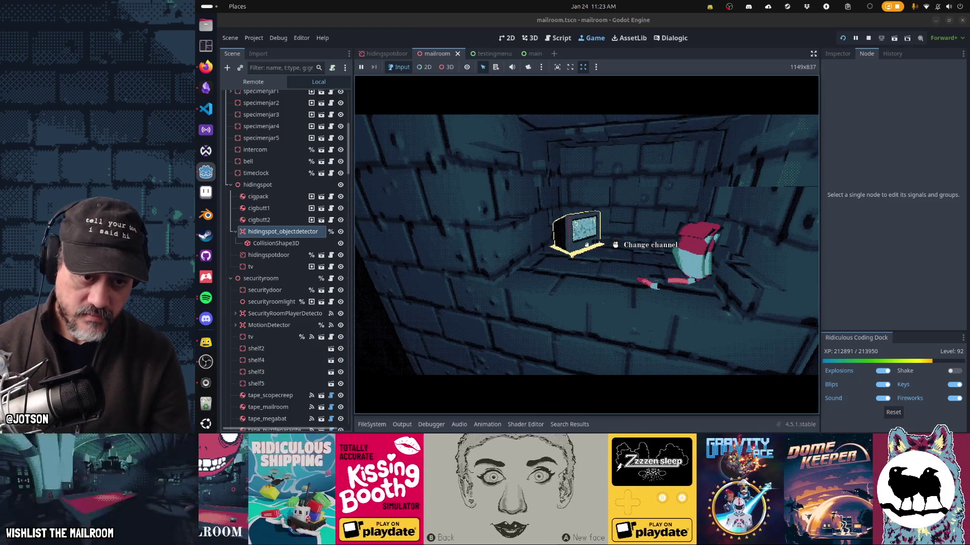
left_click(586, 245)
left_click(586, 245)
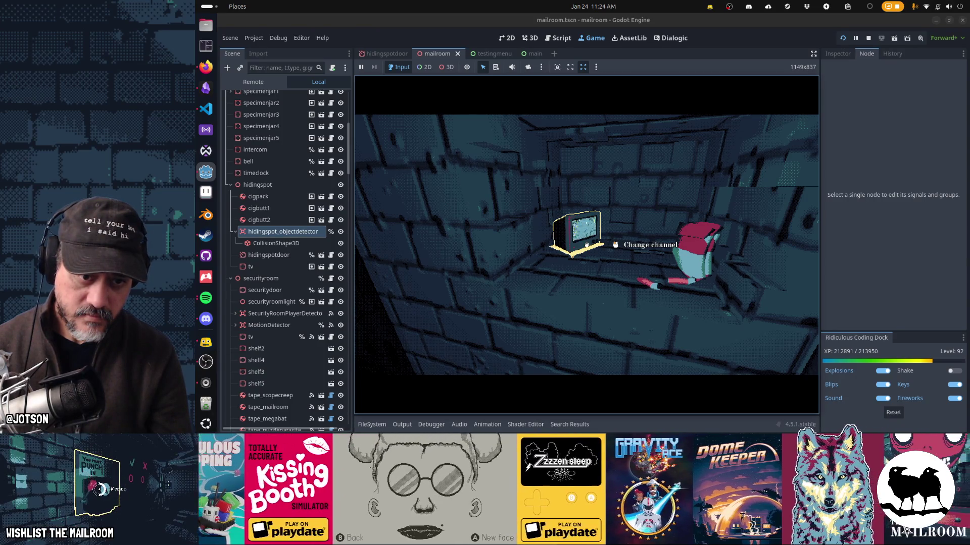
mouse_move(586, 245)
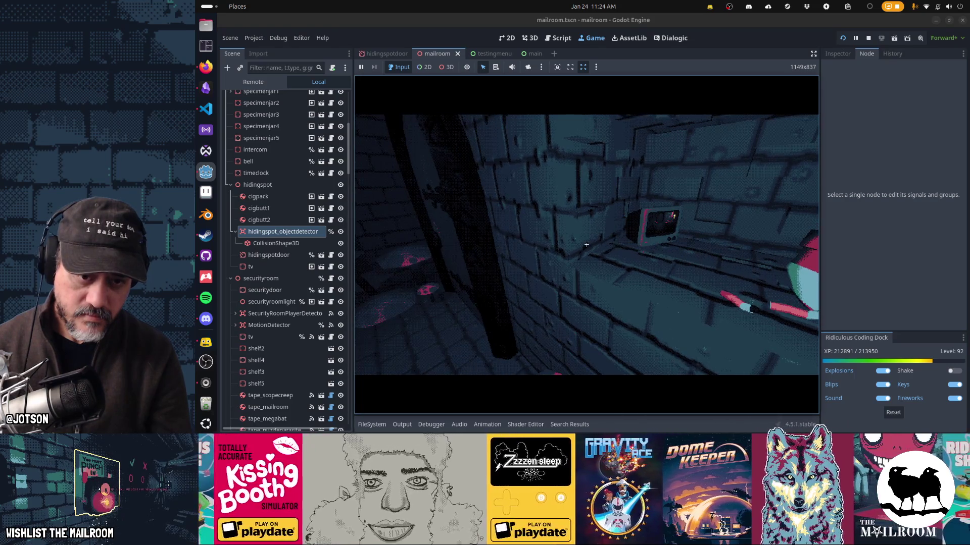
Pause the game and bring the Godot editor back to its Script workspace
key("Escape")
key("super")
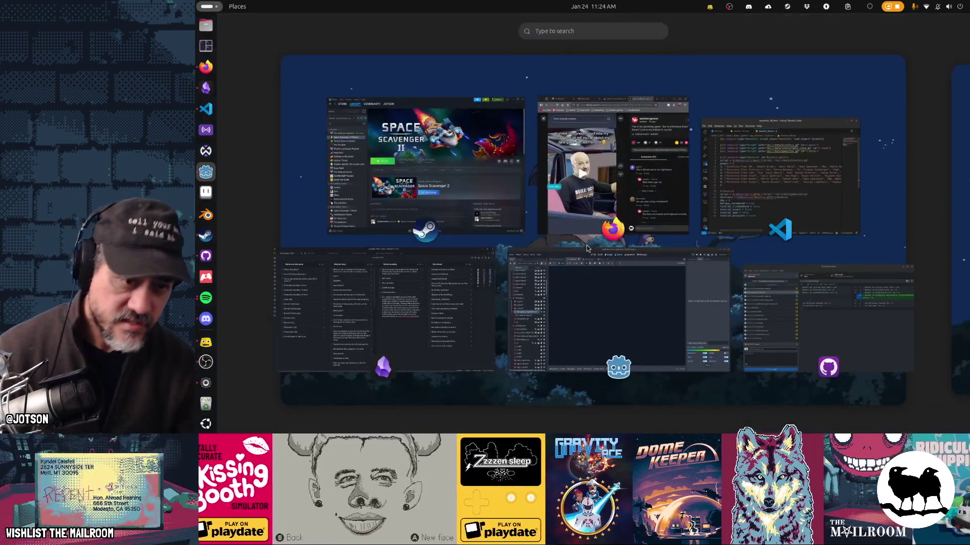
left_click(588, 277)
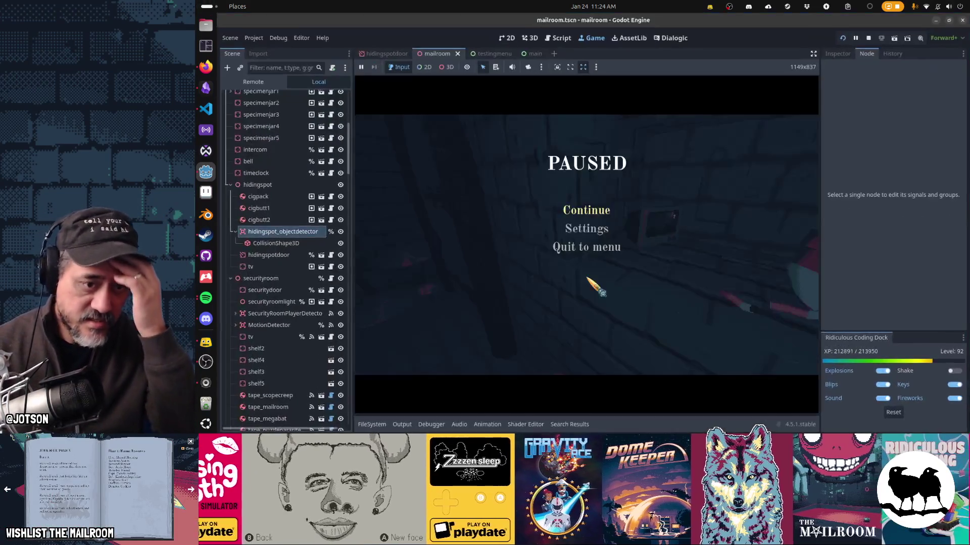
left_click(565, 38)
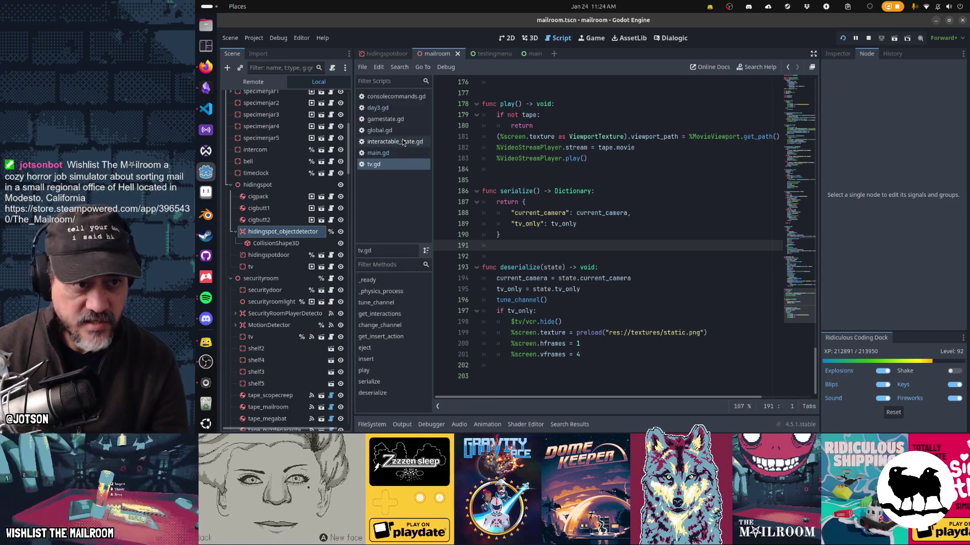
In main.gd, change line 121's saveable check to Global.gamestate.day >= day and save
left_click(378, 153)
mouse_move(616, 207)
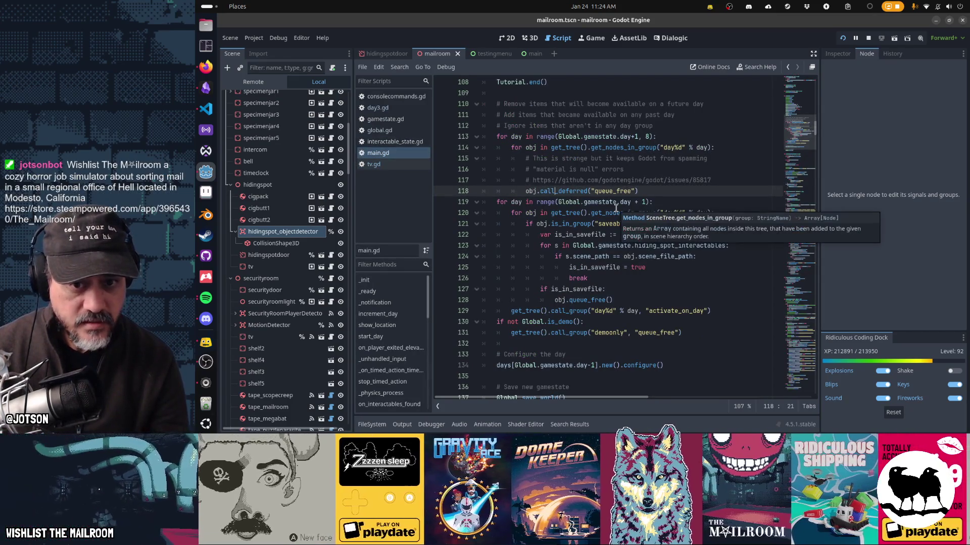
left_click(737, 271)
left_click_drag(653, 224, 740, 224)
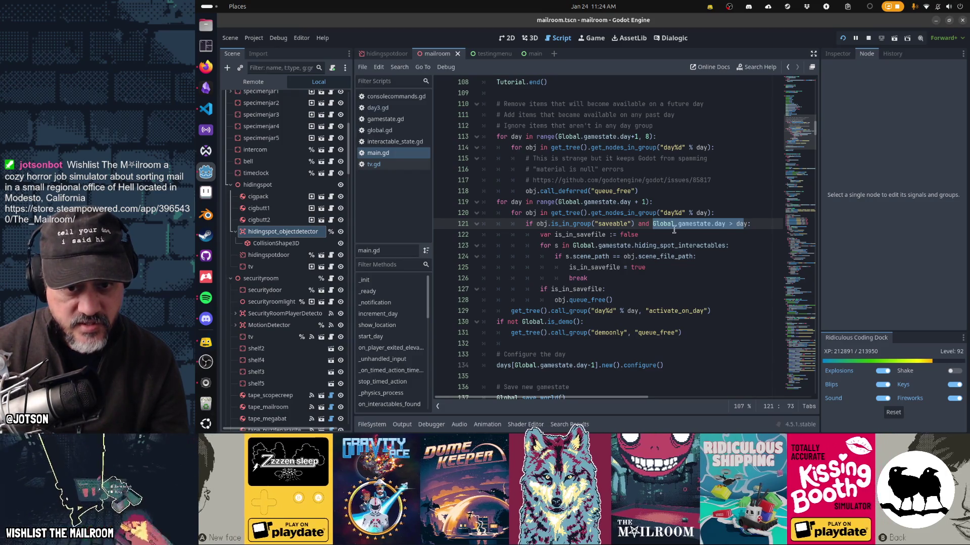
mouse_move(529, 223)
left_mouse_down()
mouse_move(616, 272)
mouse_move(637, 297)
left_mouse_up()
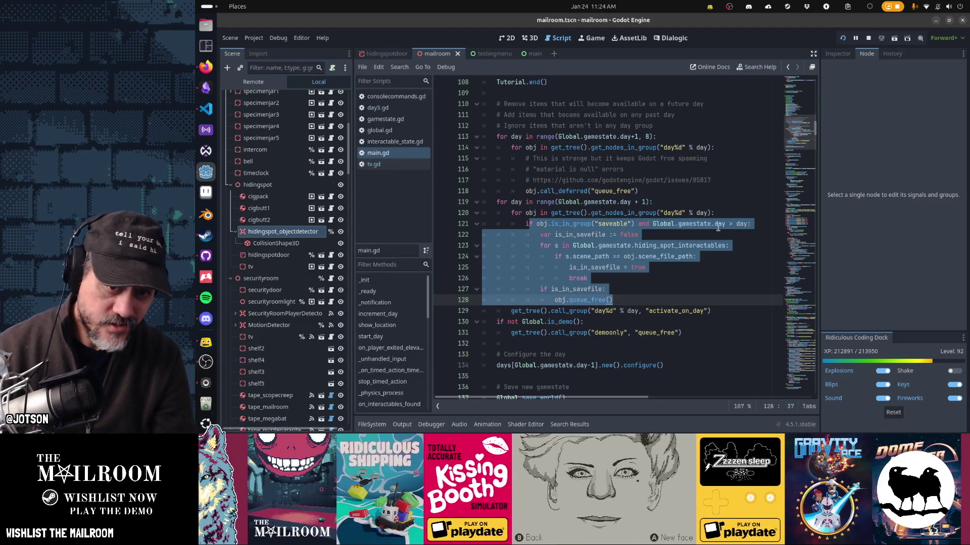
left_click(733, 224)
type("=")
key("ctrl+s")
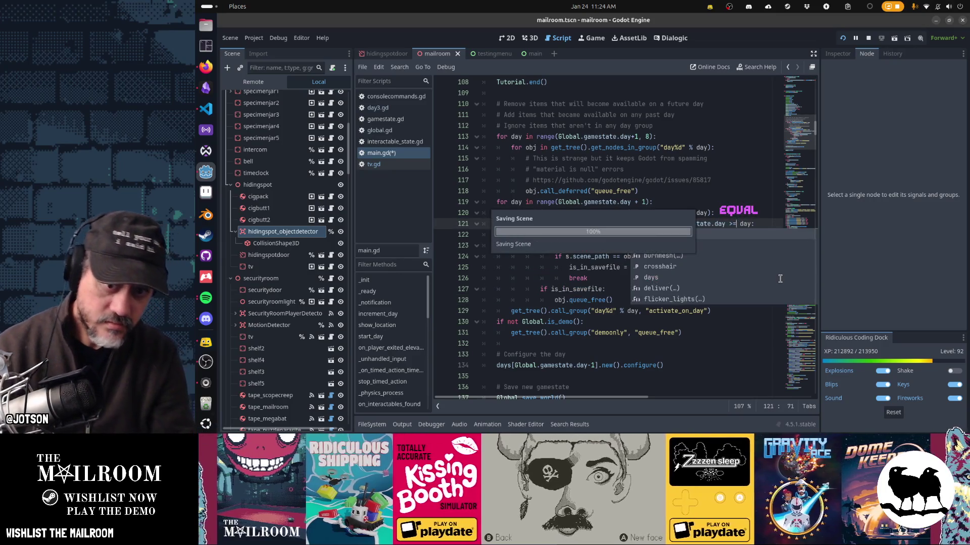
Resume the game, go through the gate into the hiding spot, and run skip to finish the day
key("Escape")
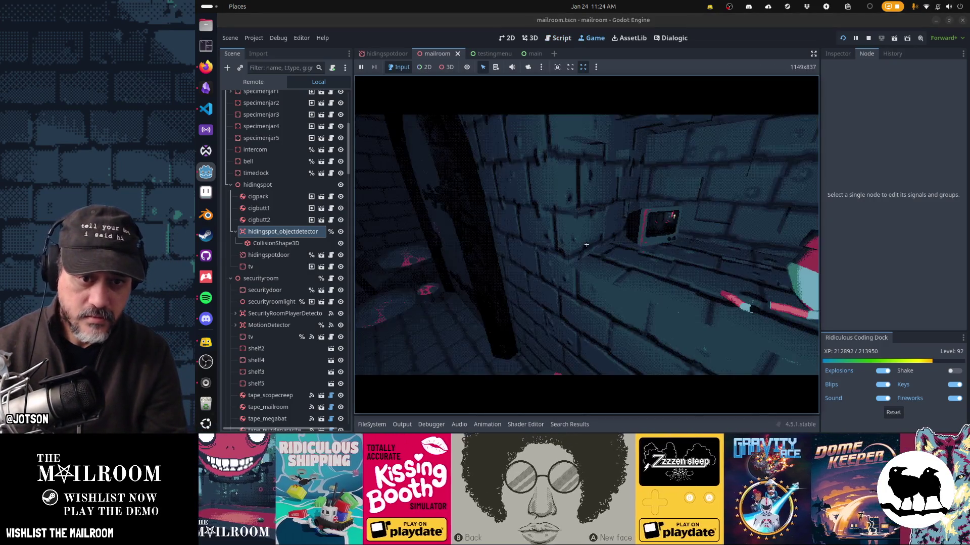
left_click(586, 245)
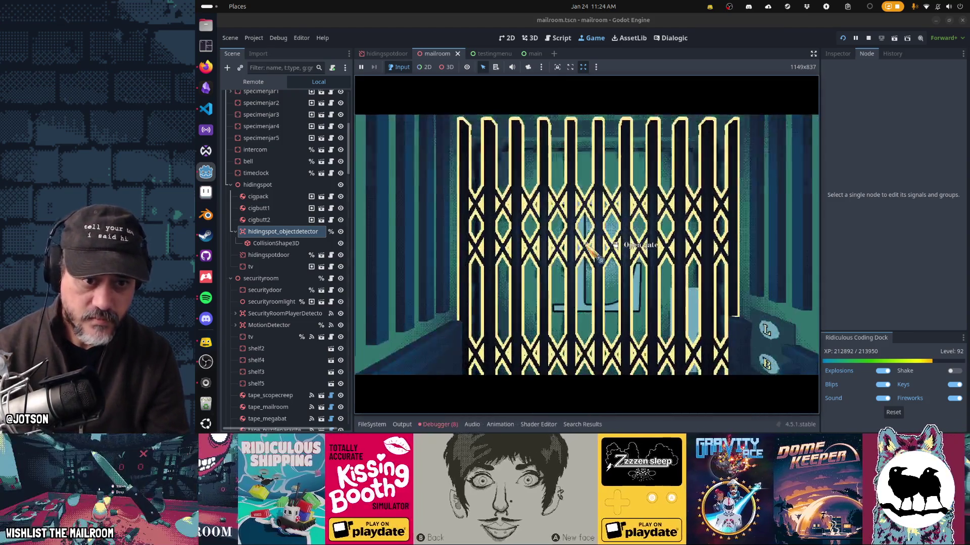
left_click(586, 245)
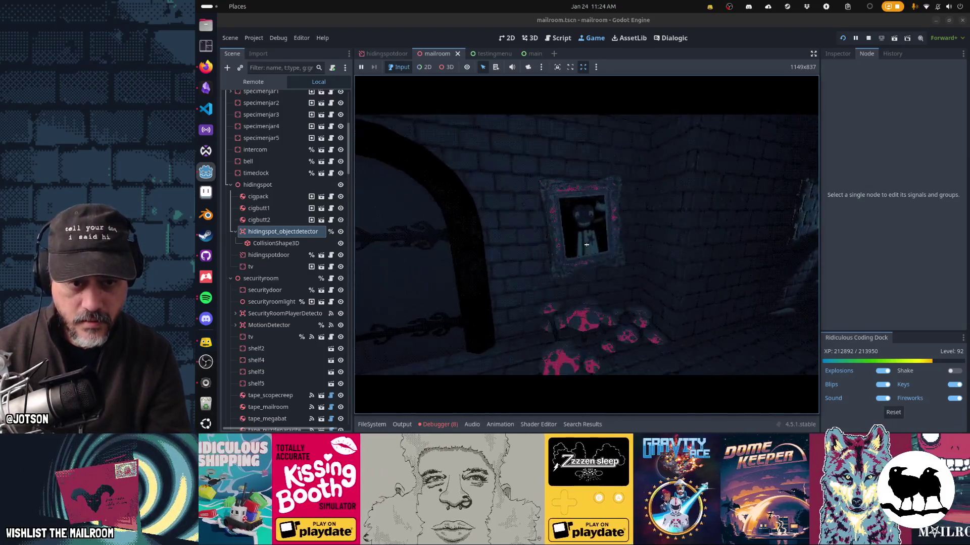
left_click(586, 244)
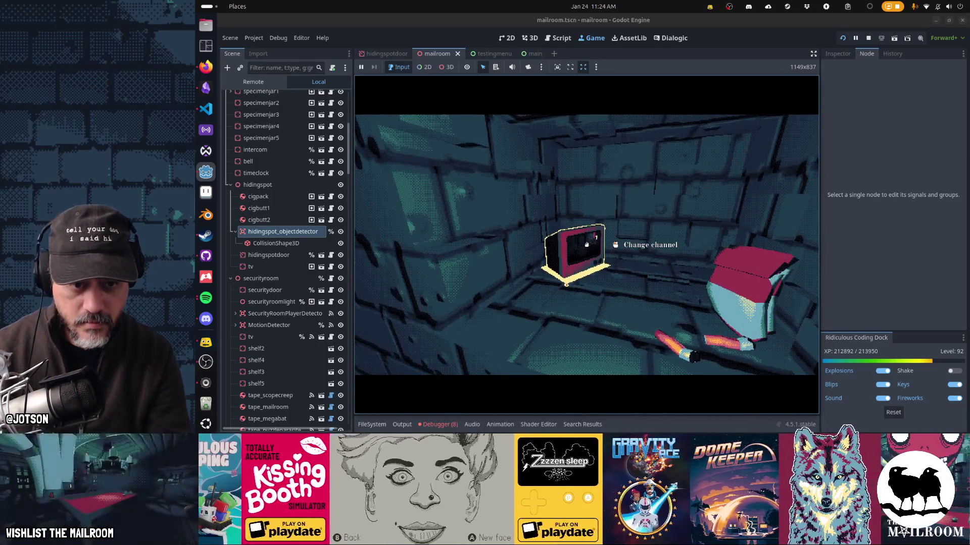
type("skip")
key("Return")
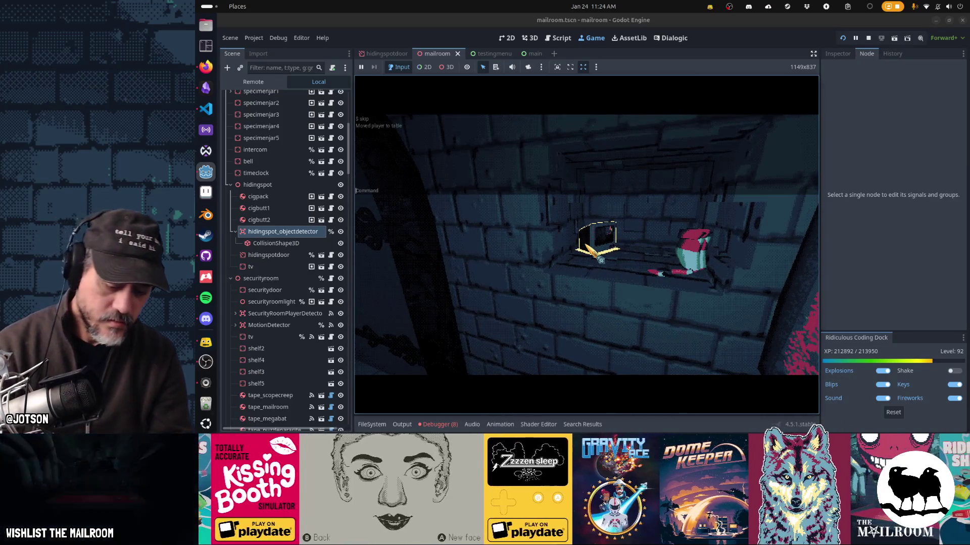
left_click(586, 246)
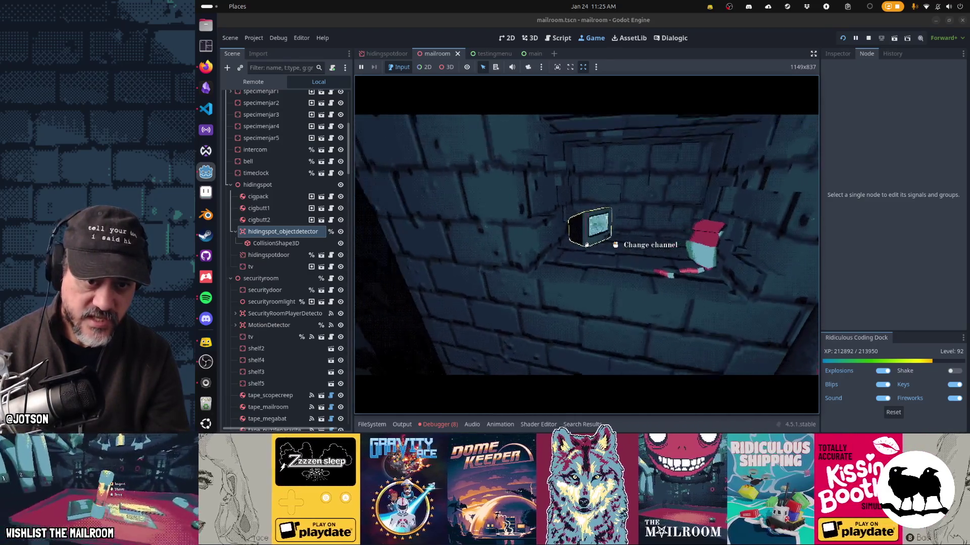
Run 'day 4' in the debug console, then stop the game
key("grave")
type("day 4")
key("Return")
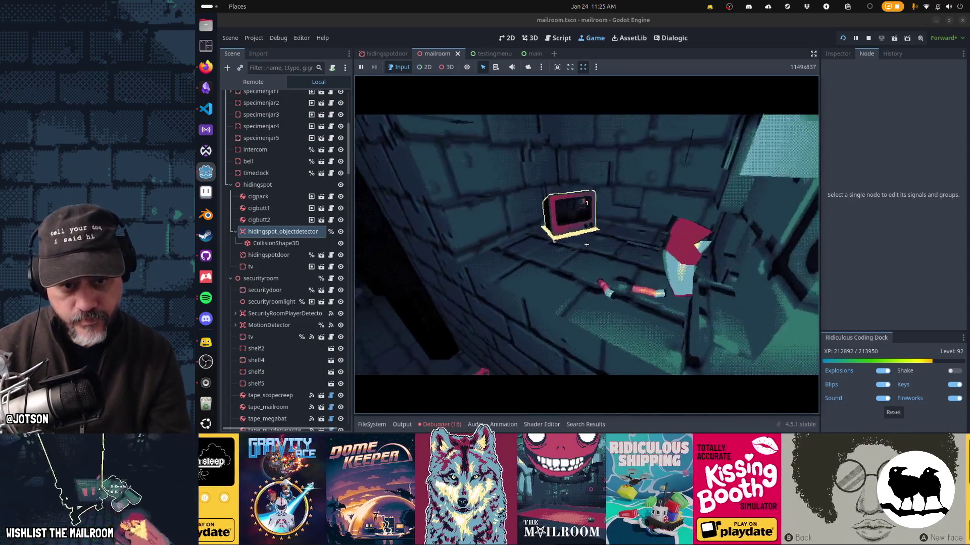
key("F8")
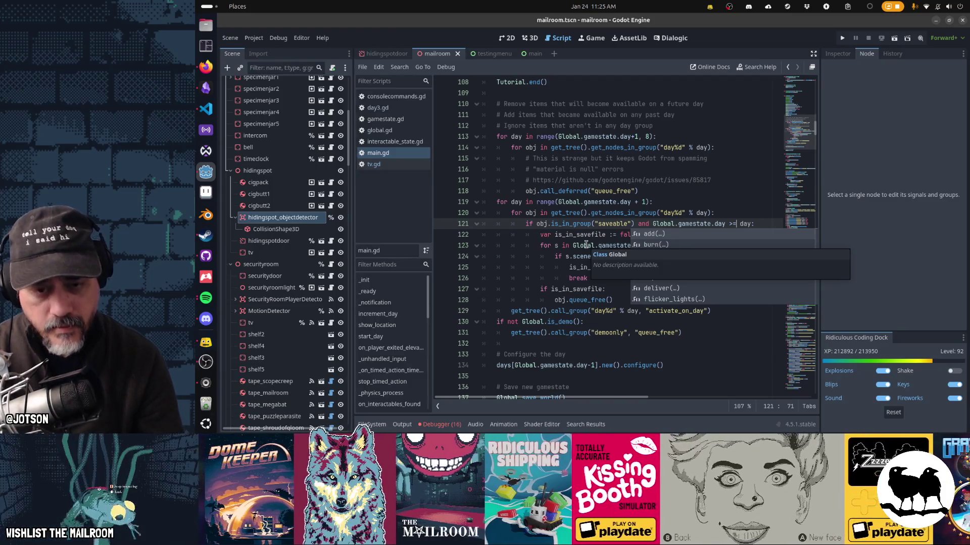
Change line 121 of main.gd back to Global.gamestate.day > day and relaunch the game
key("Escape")
key("BackSpace")
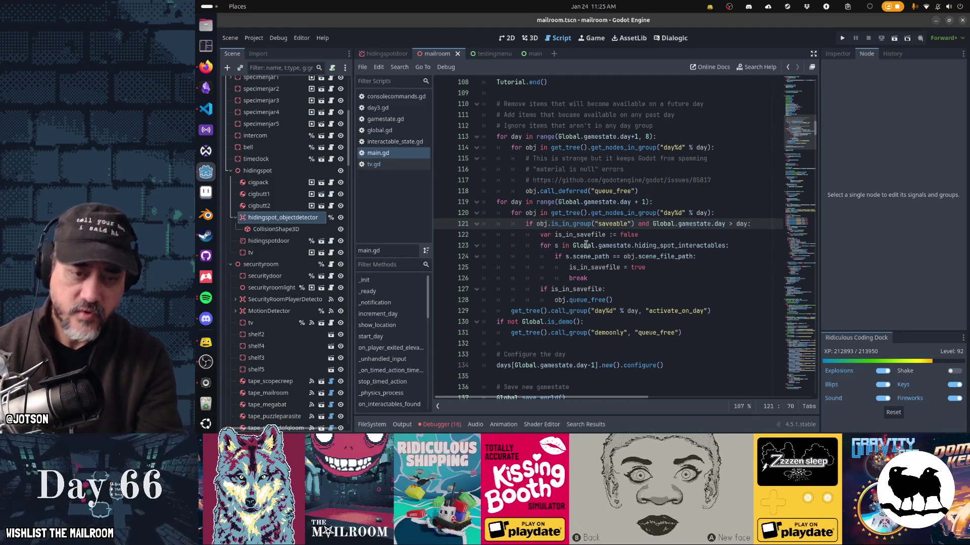
key("F5")
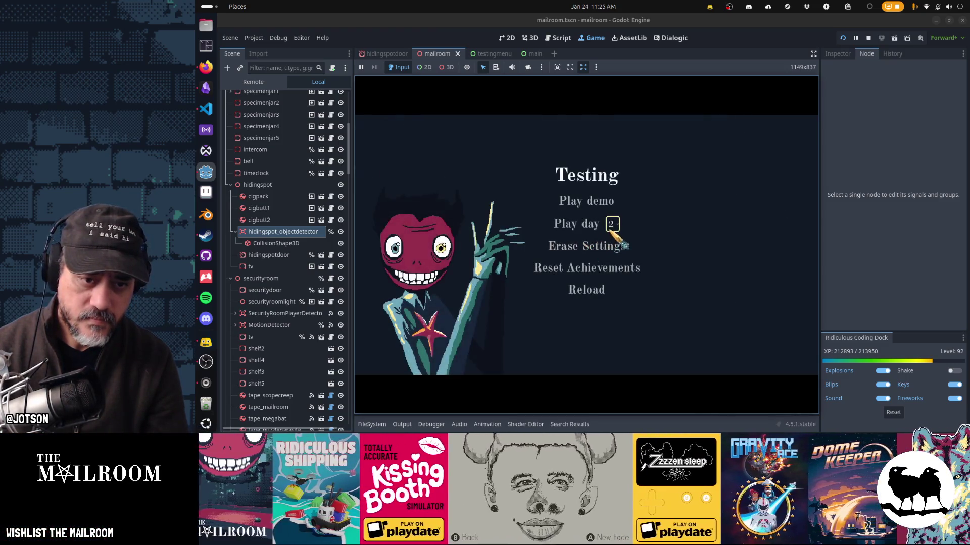
Play day 3 from the Testing menu through to the hiding-spot TV, then stop the game
left_click(612, 224)
left_click(615, 257)
left_click(594, 225)
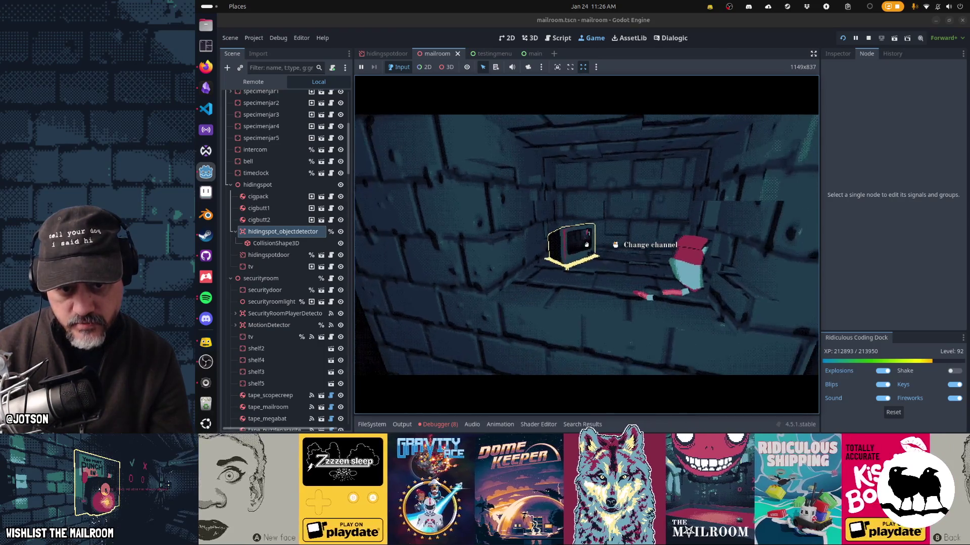
left_click(586, 245)
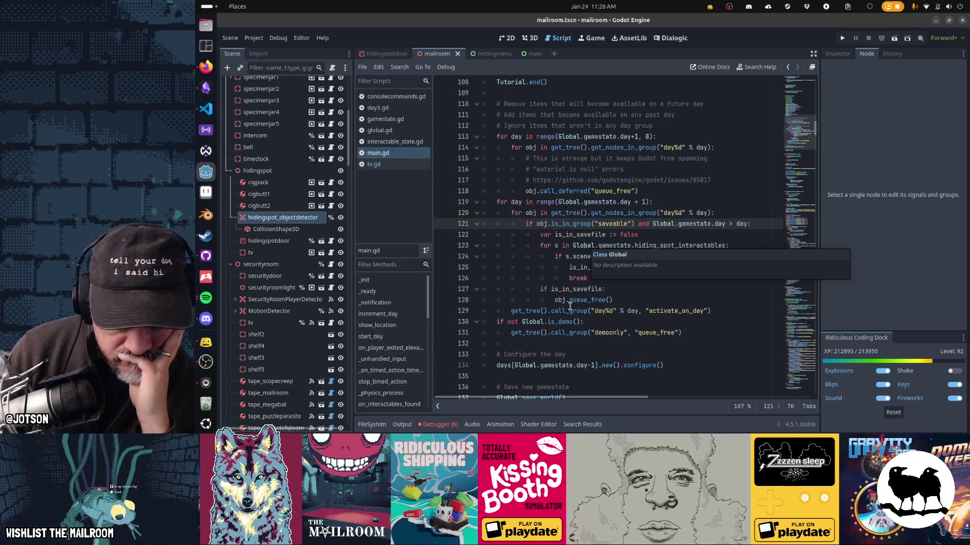
left_click(570, 306)
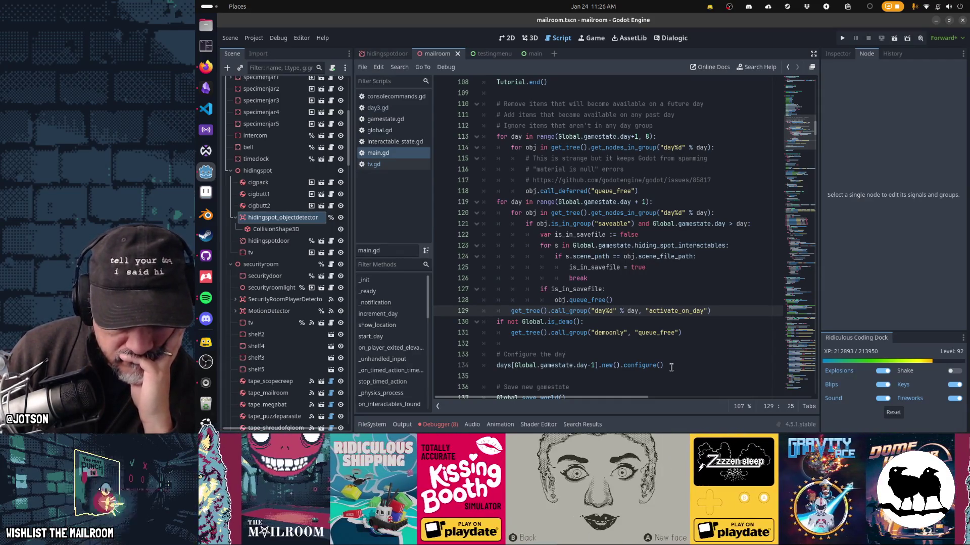
scroll(671, 367, "up", 5)
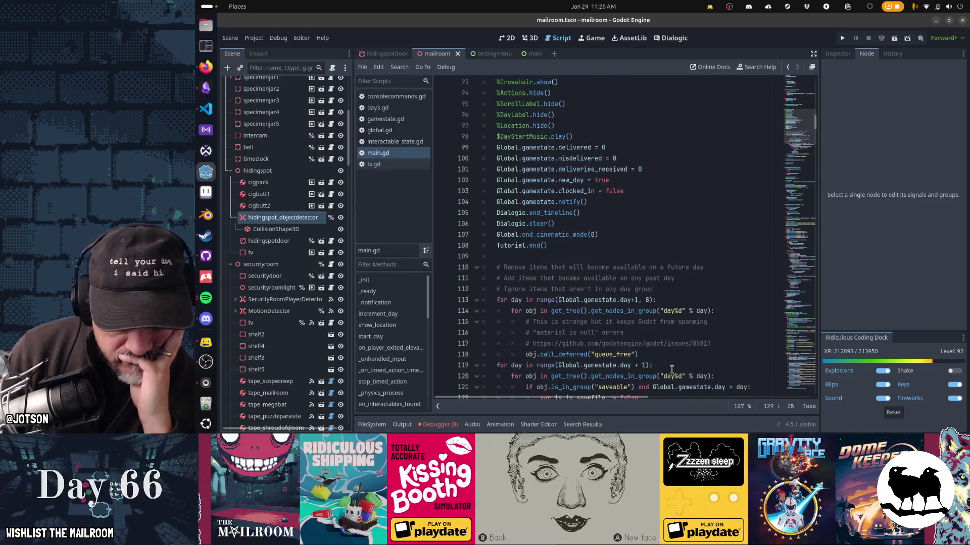
scroll(671, 369, "down", 5)
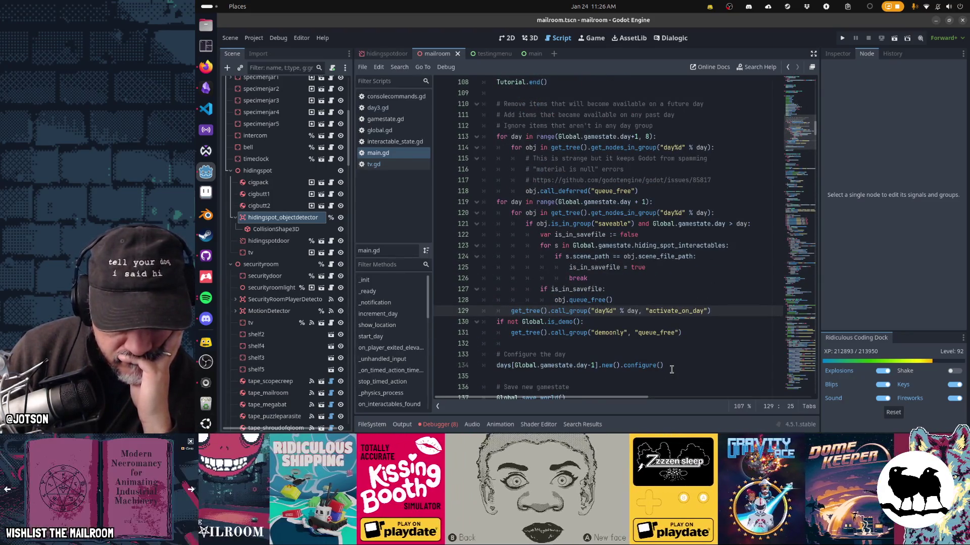
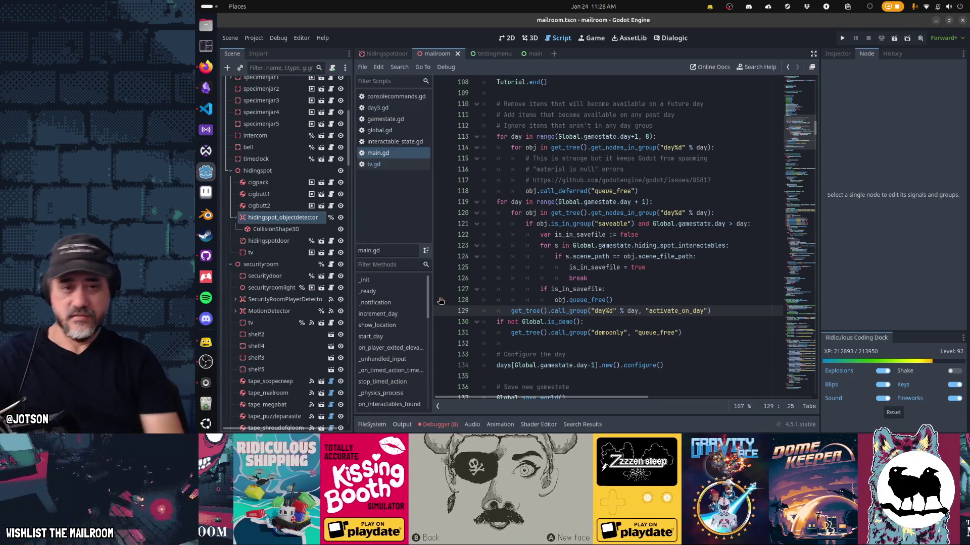
Inspect the hiding_spot_interactables property and the saveable-object check on lines 121–128 of main.gd
mouse_move(602, 243)
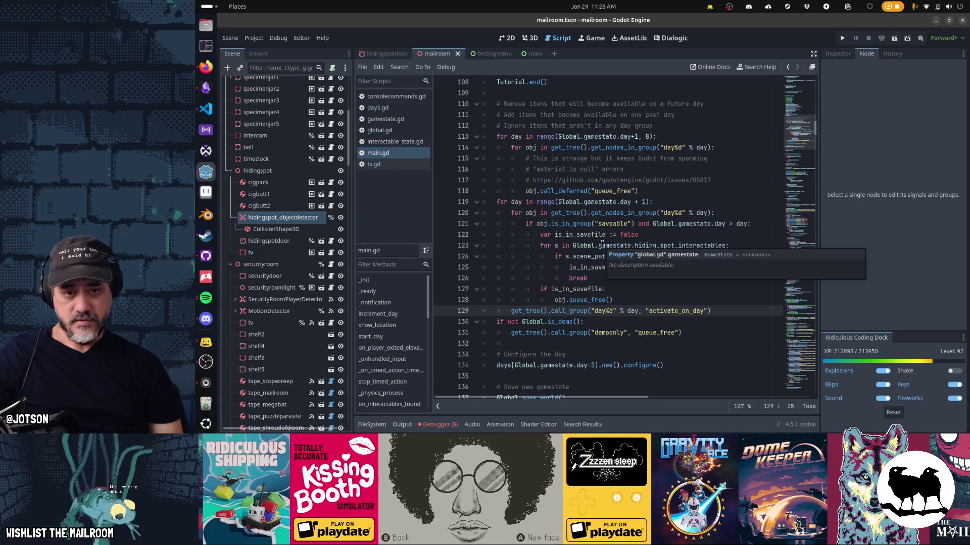
double_click(645, 245)
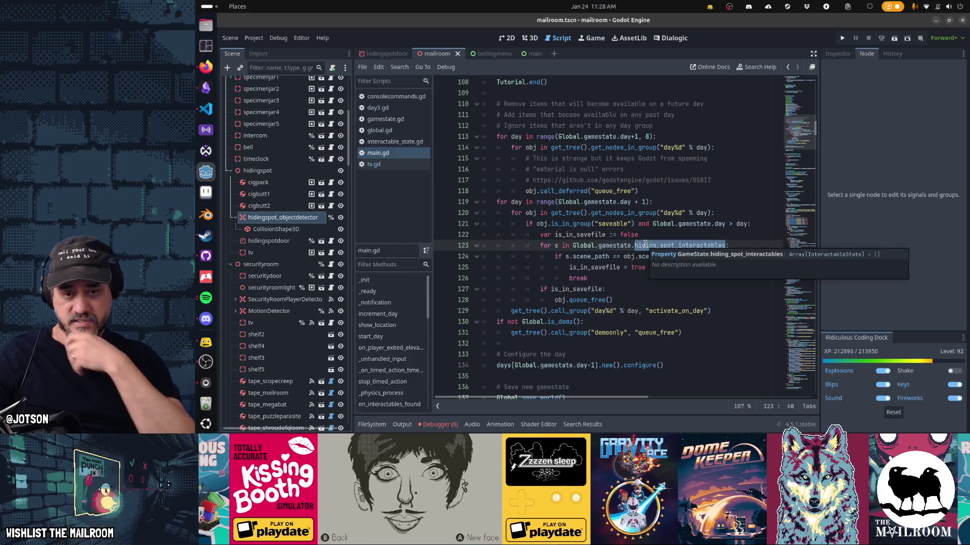
mouse_move(603, 246)
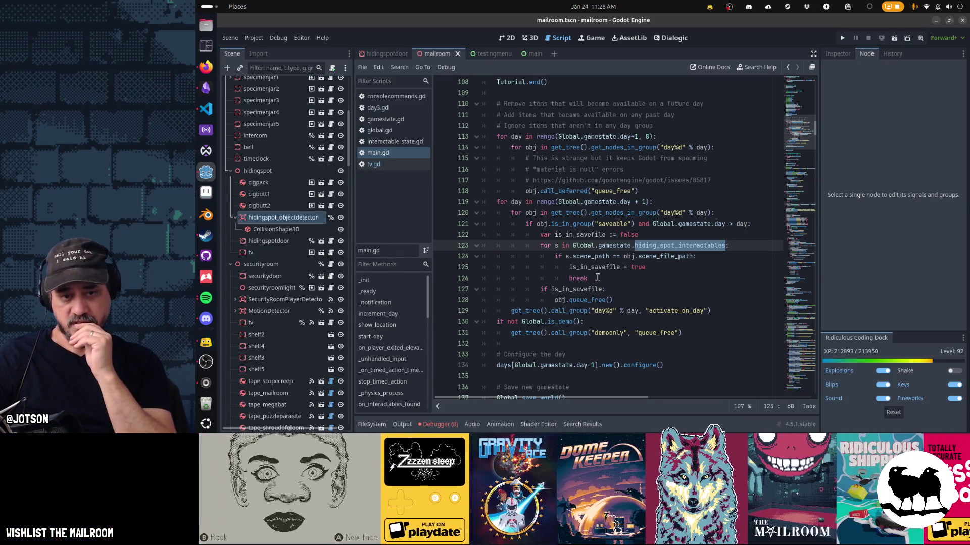
left_click(601, 289)
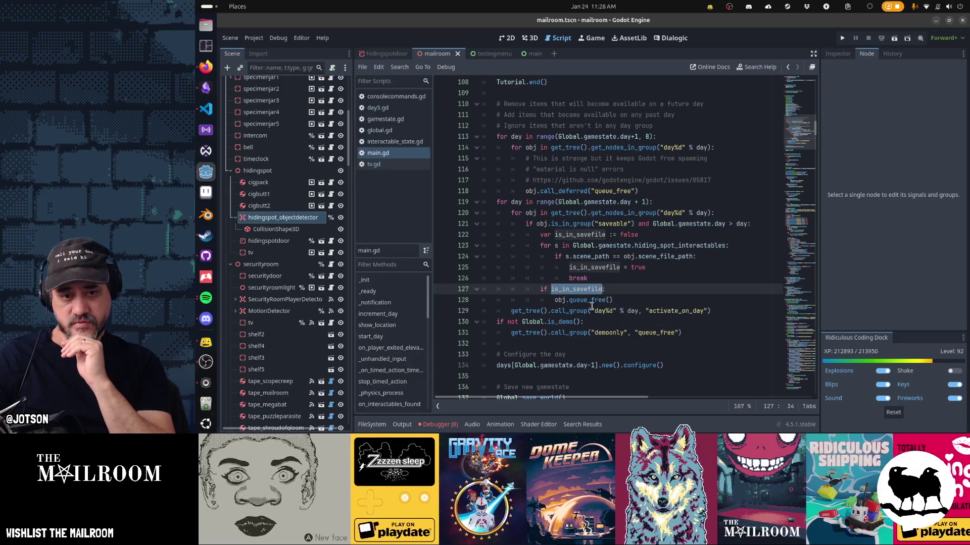
left_click(571, 300)
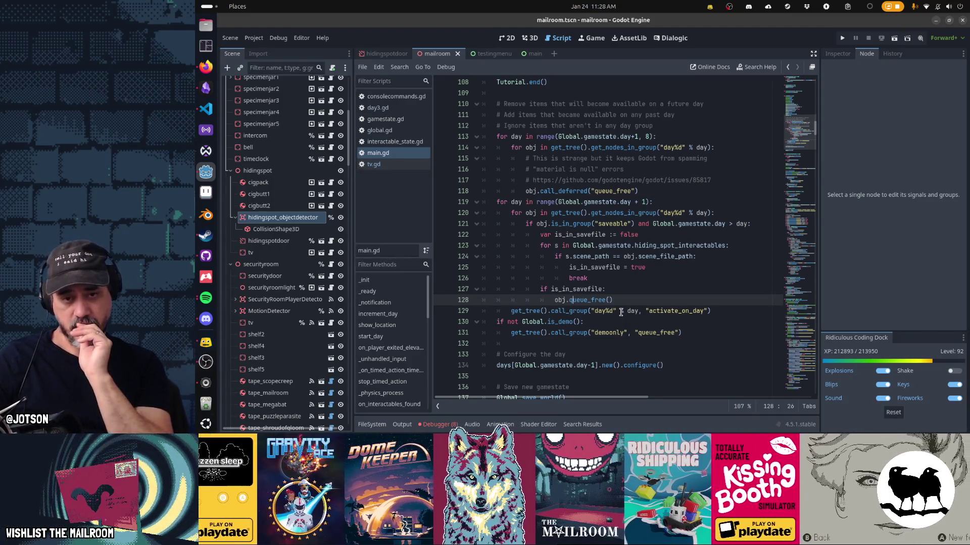
mouse_move(550, 213)
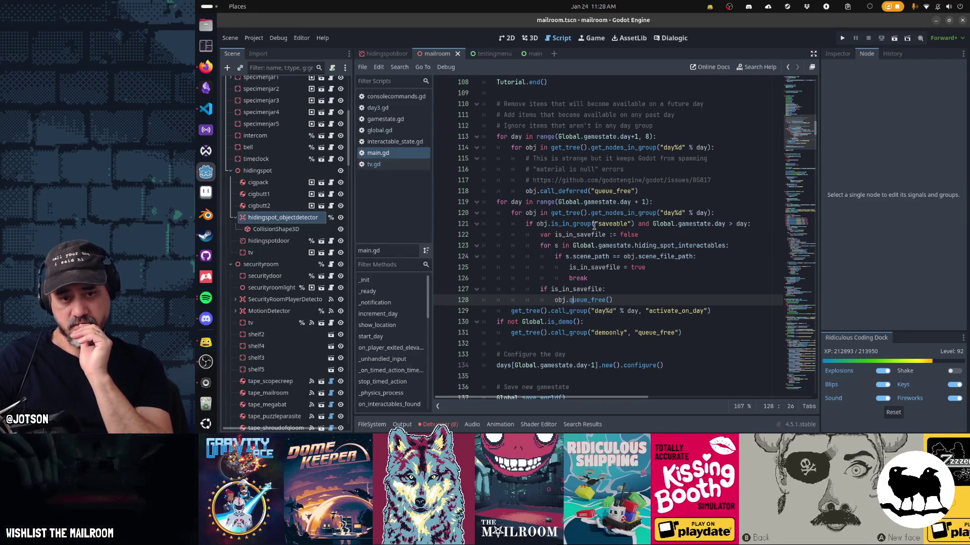
mouse_move(689, 222)
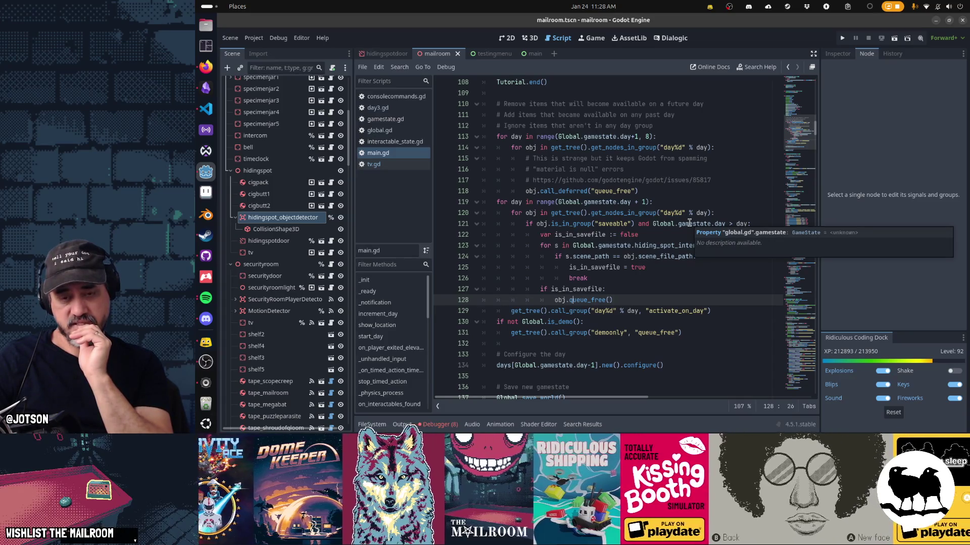
mouse_move(745, 222)
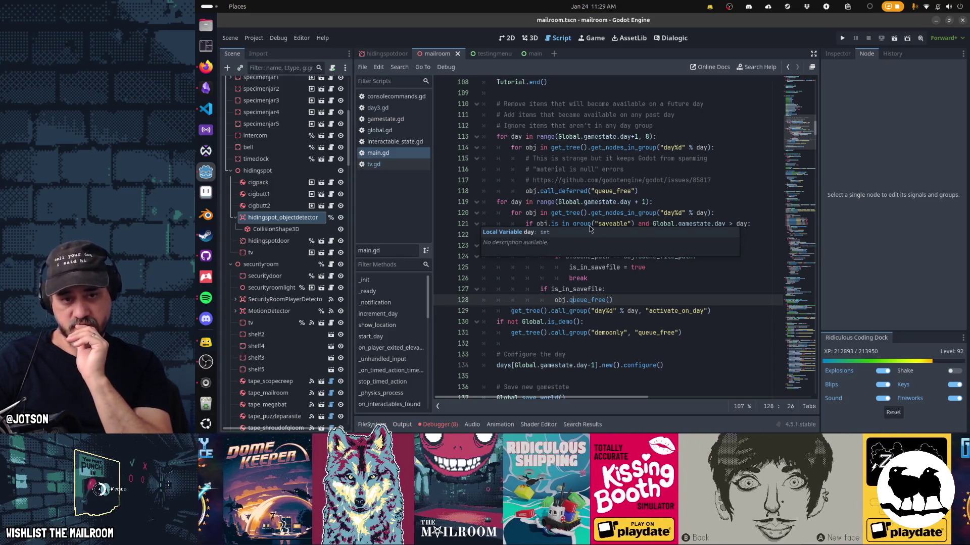
left_click_drag(525, 224, 619, 300)
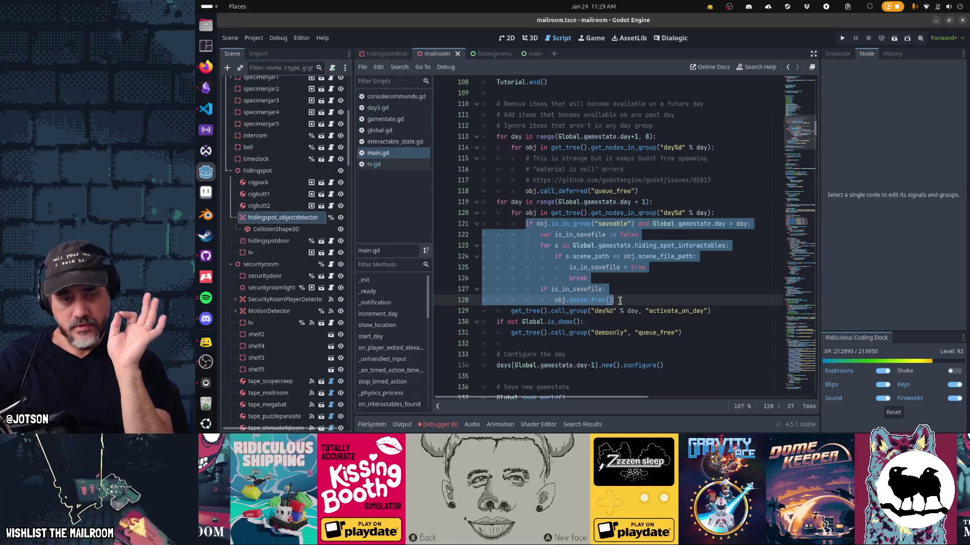
Bookmark line 119 with Ctrl+Alt+B, then jump to the end of main.gd
left_click(495, 202)
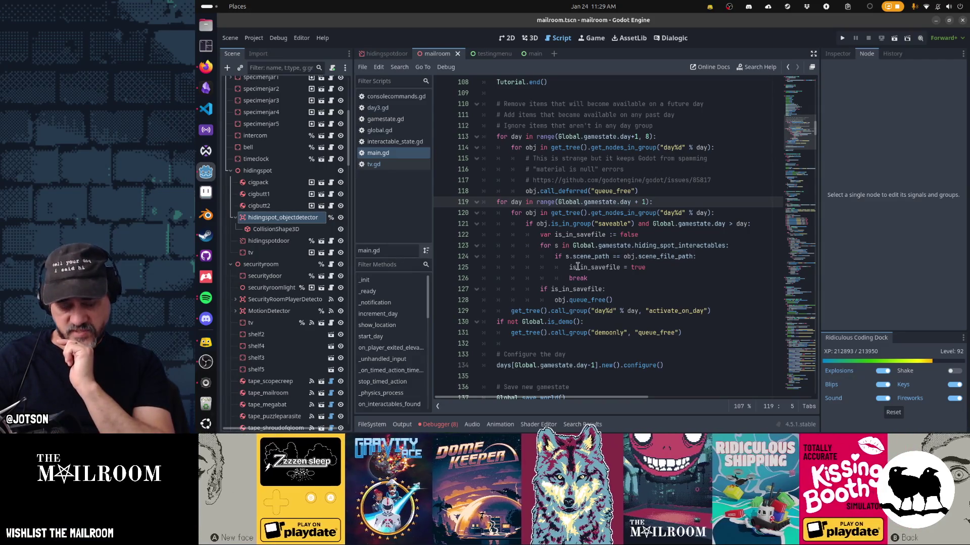
mouse_move(578, 267)
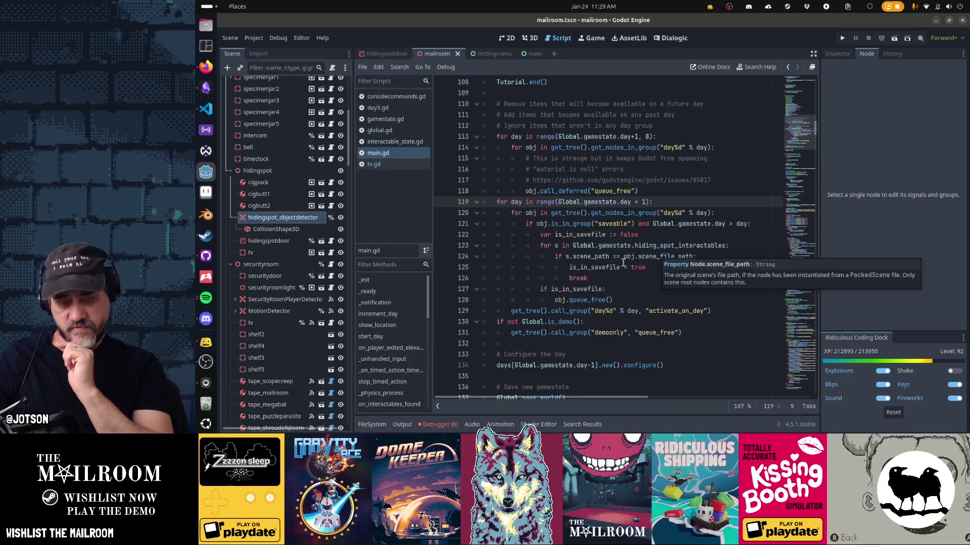
mouse_move(607, 268)
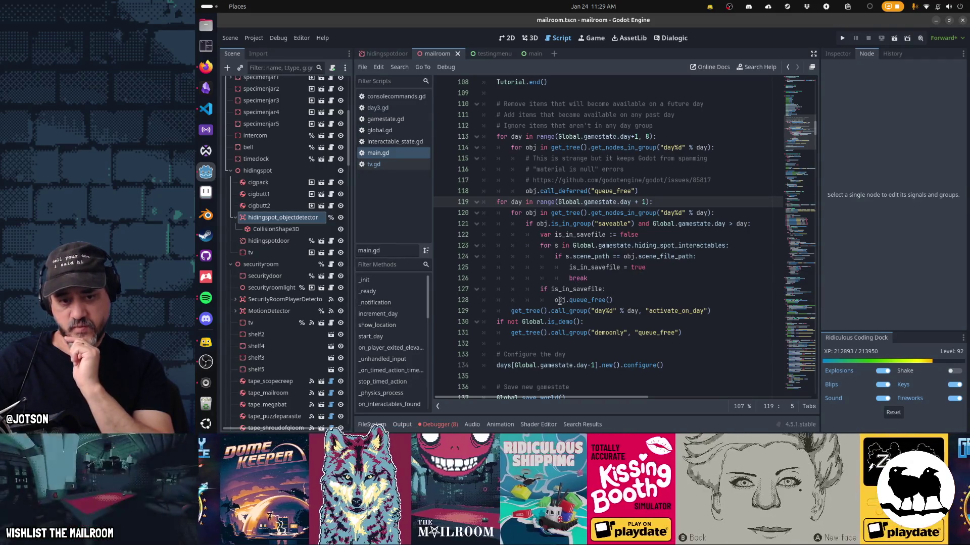
mouse_move(600, 300)
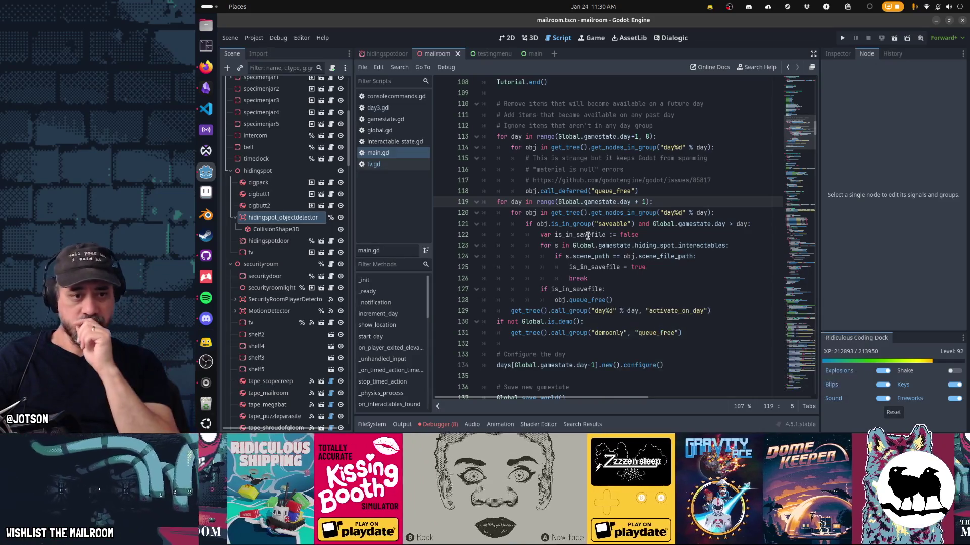
key("ctrl+alt+b")
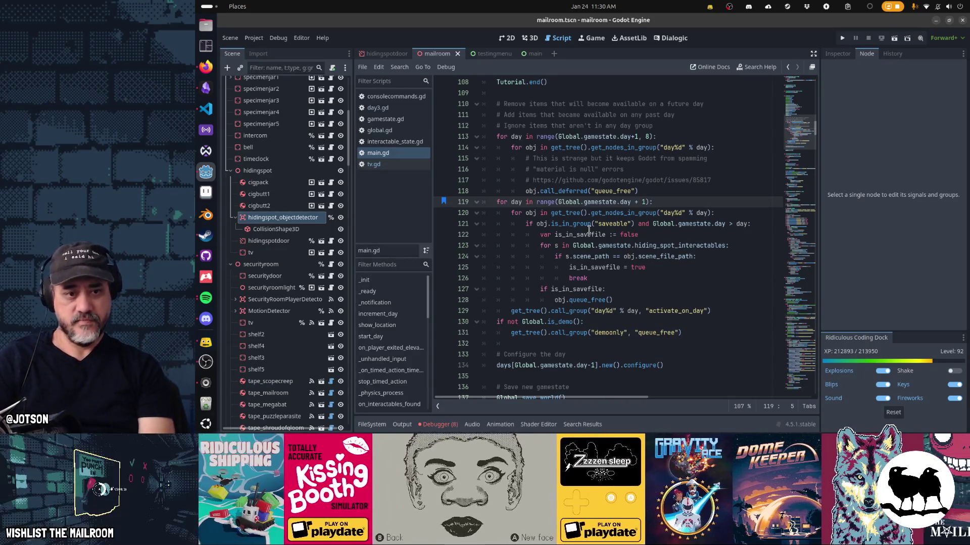
key("ctrl+b")
key("ctrl+End")
key("Up")
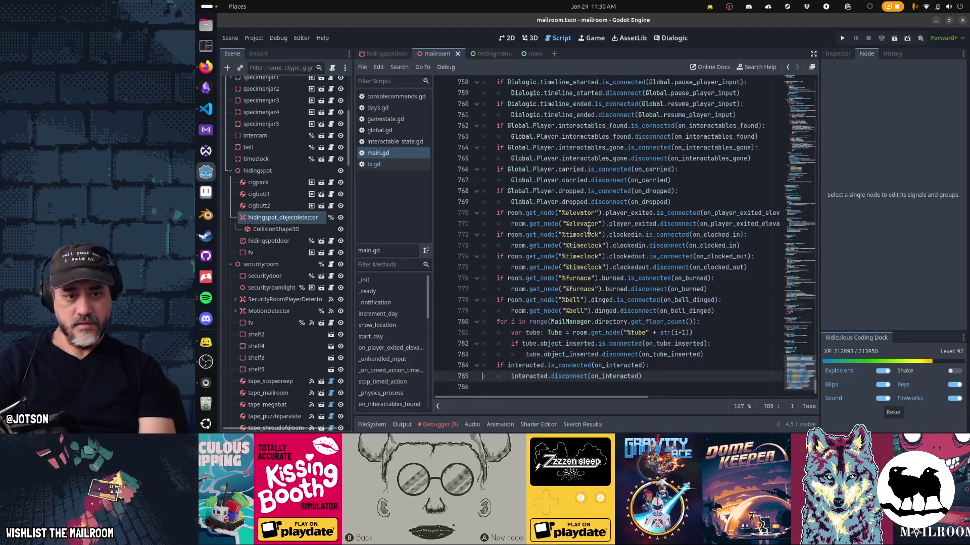
Return to bookmarked line 119, then go to the load_world definition in global.gd
key("ctrl+alt+f")
key("Escape")
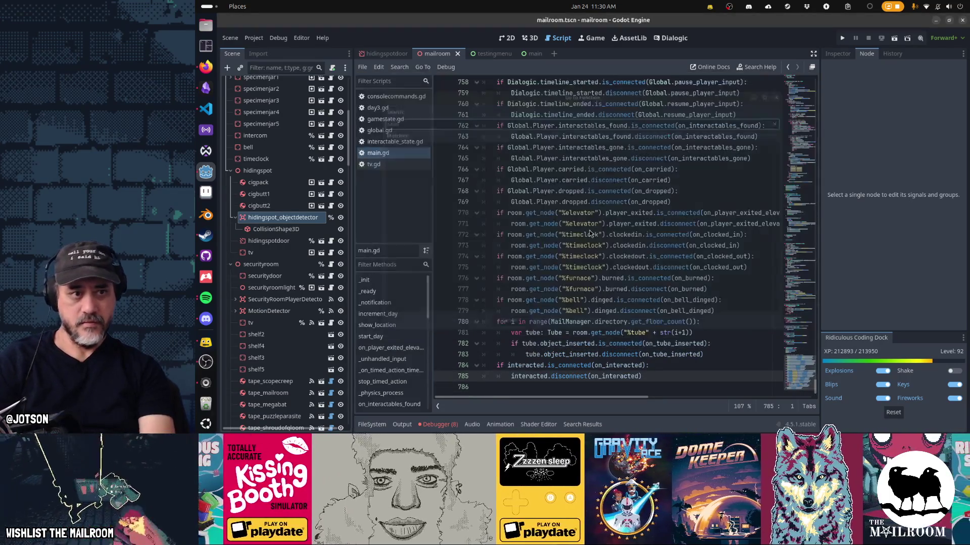
key("ctrl+b")
key("alt+Left")
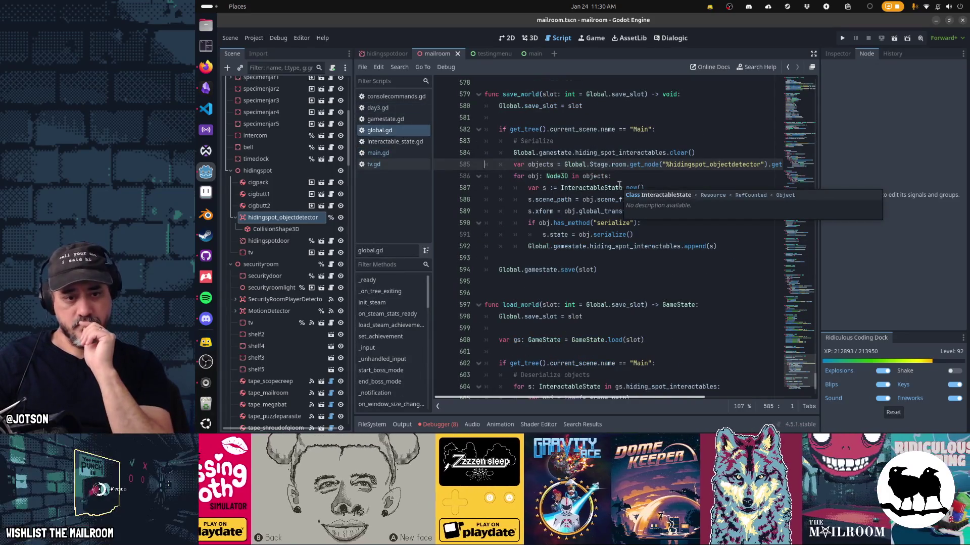
scroll(579, 261, "down", 2)
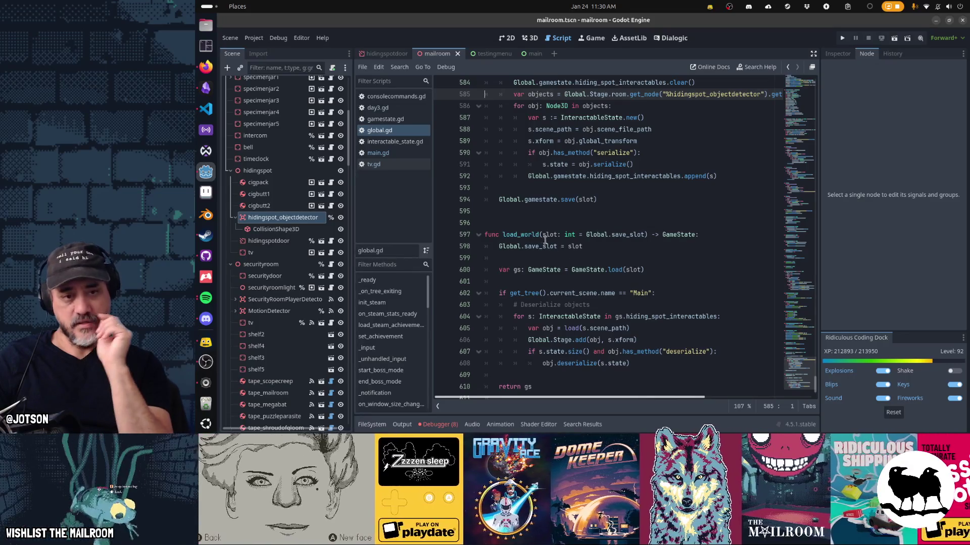
left_click(528, 235)
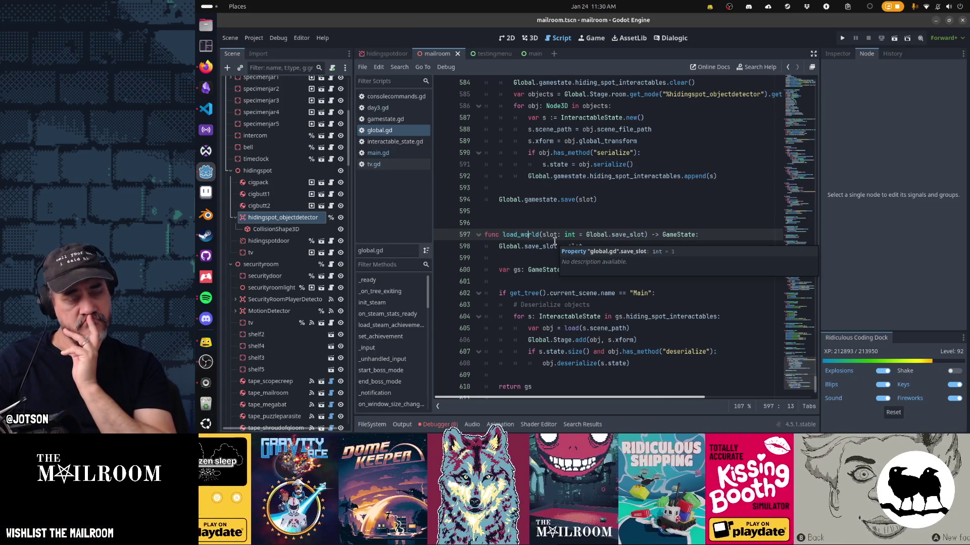
Search main.gd for 'load_world' and select its call on line 30
left_click(379, 153)
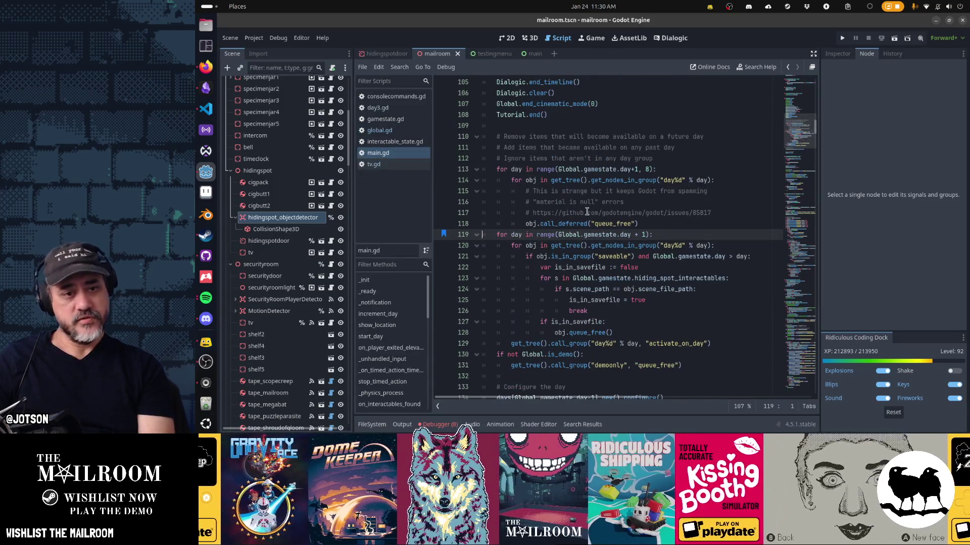
key("ctrl+f")
type("load_world")
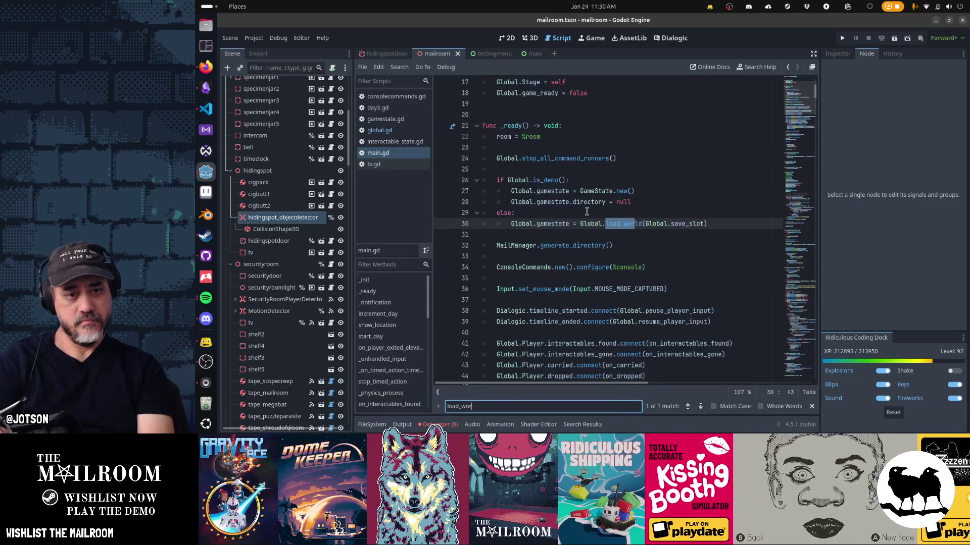
key("Escape")
key("Up")
key("Up")
key("Up")
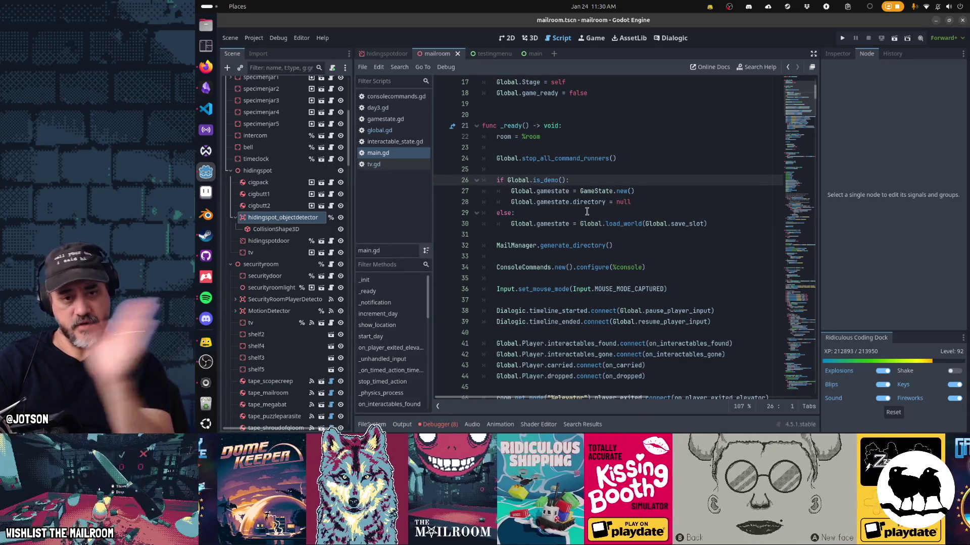
key("Down")
key("Down")
key("Down")
key("shift+Down")
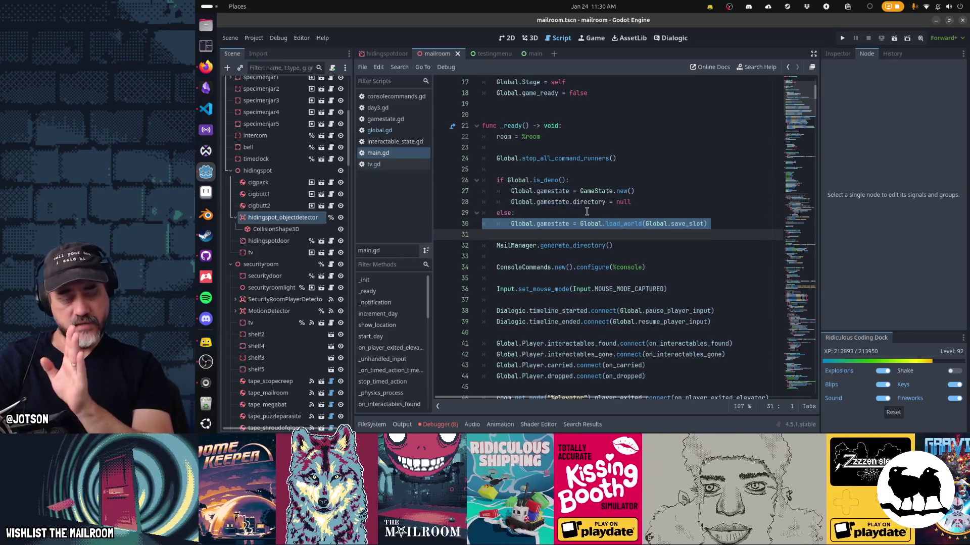
scroll(587, 211, "down", 6)
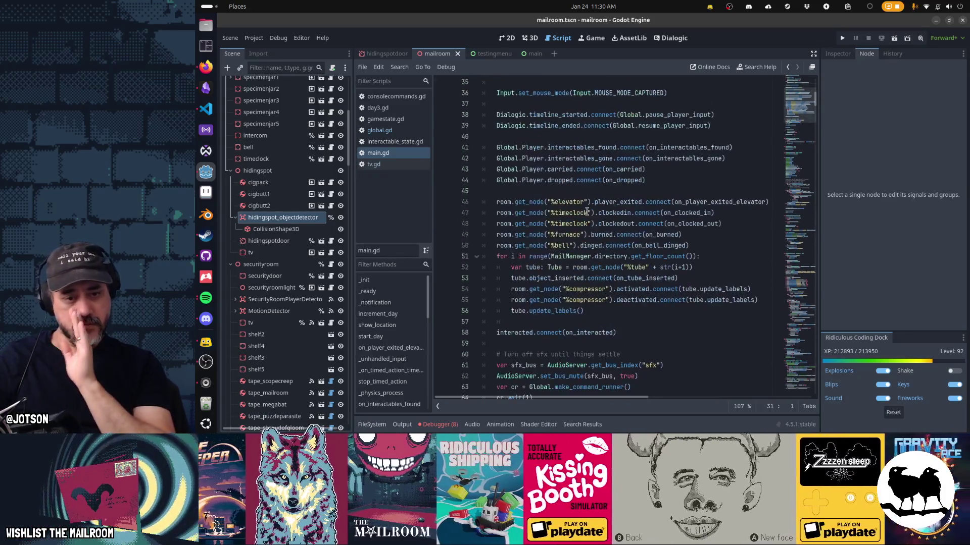
scroll(586, 211, "down", 3)
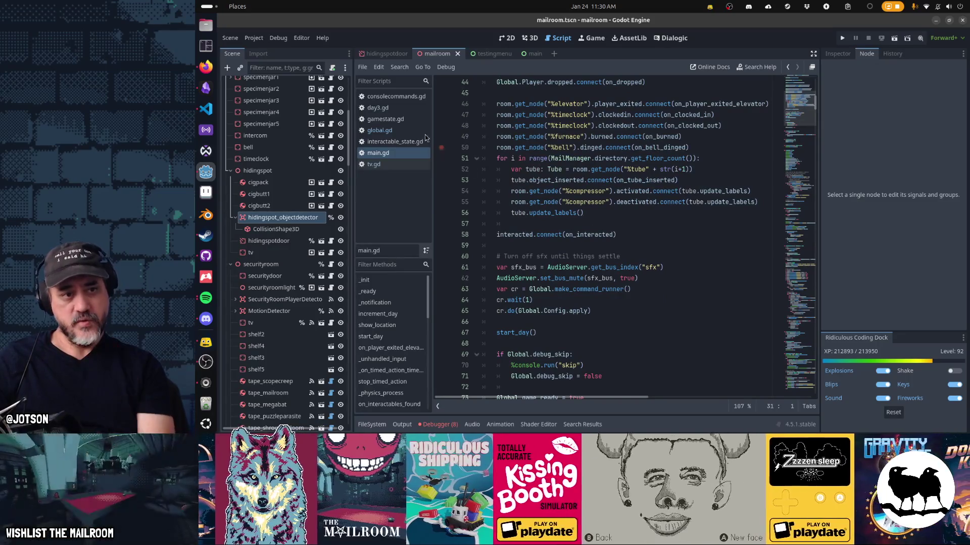
Go back to global.gd and place the caret before obj on line 607
left_click(413, 132)
scroll(560, 257, "down", 1)
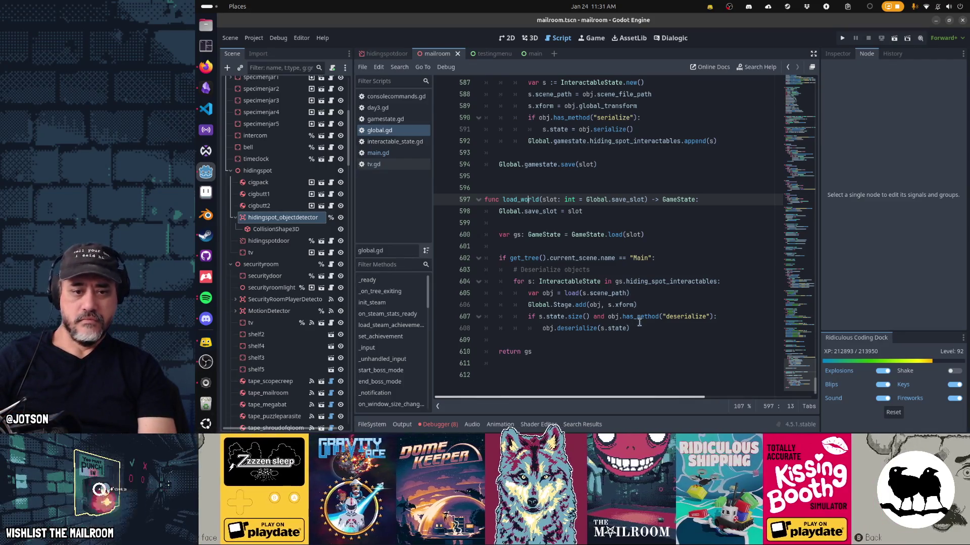
left_click(608, 317)
Remove the s.state.size() condition from line 607 of global.gd and save
key("shift+ctrl+Left")
key("shift+ctrl+Left")
key("shift+ctrl+Left")
key("Delete")
key("ctrl+s")
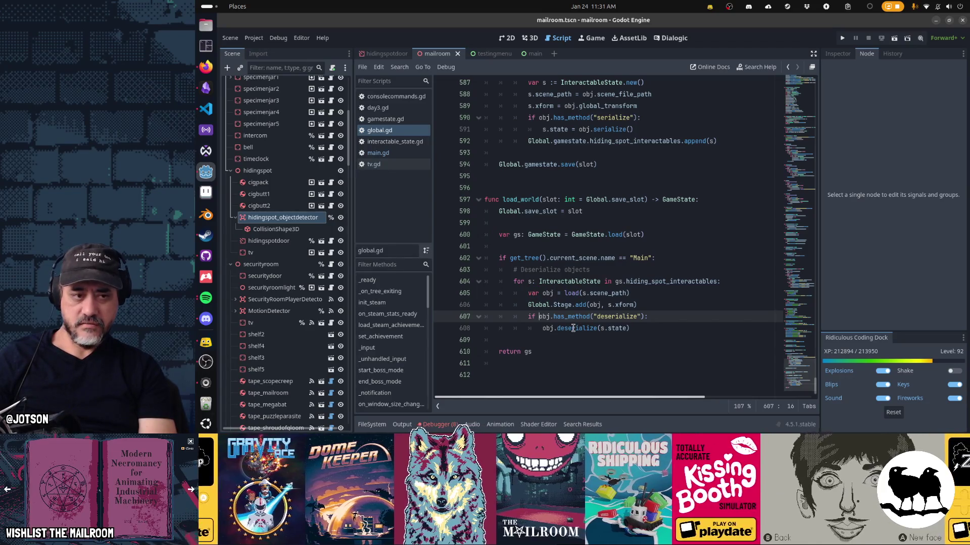
Add a print(state) debug line at the start of tv.gd's deserialize function
left_click(376, 164)
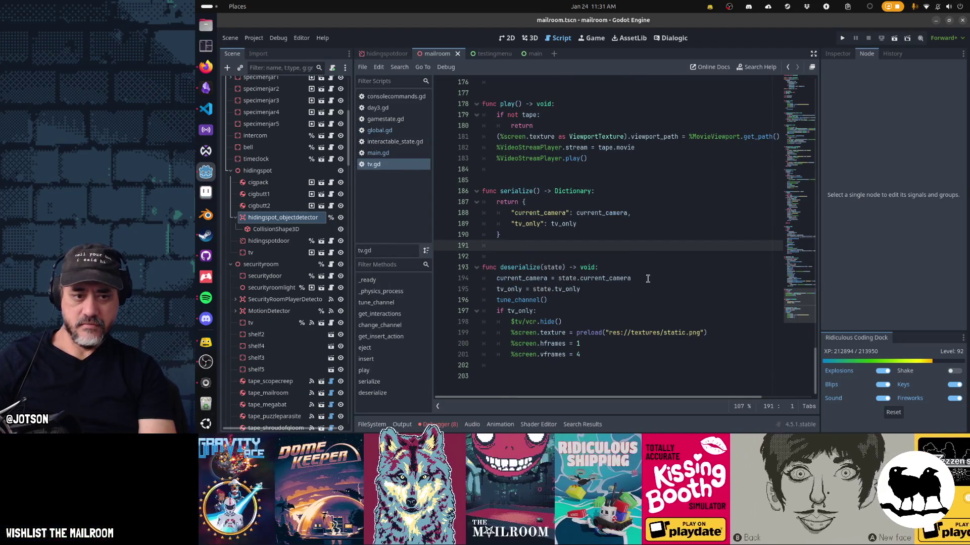
left_click(640, 270)
key("Return")
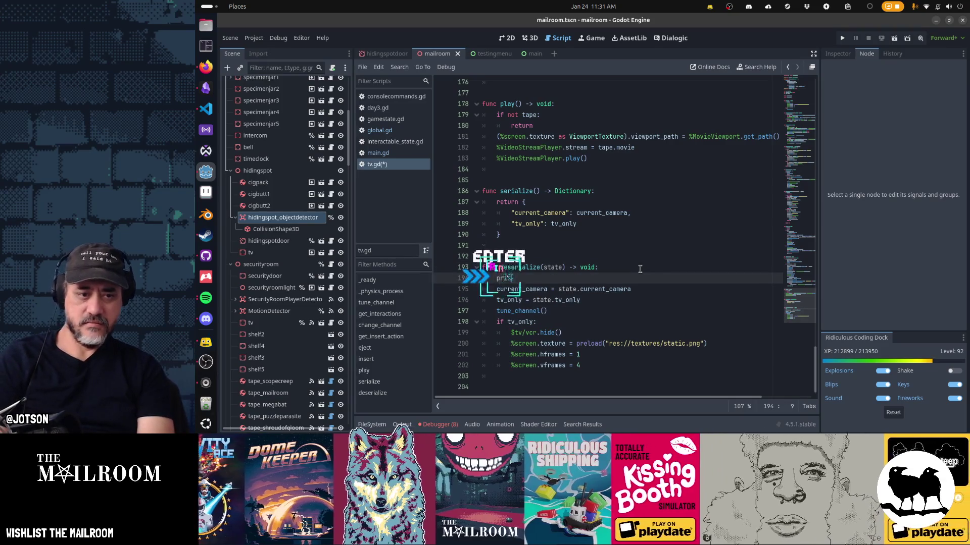
type("print(")
key("ctrl+space")
key("BackSpace")
type("(state)")
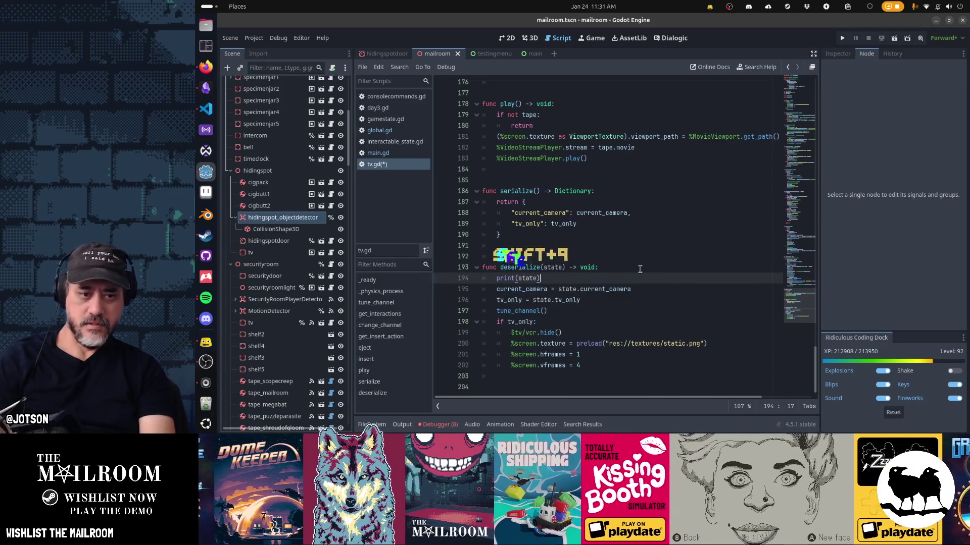
key("Down")
key("Down")
key("Down")
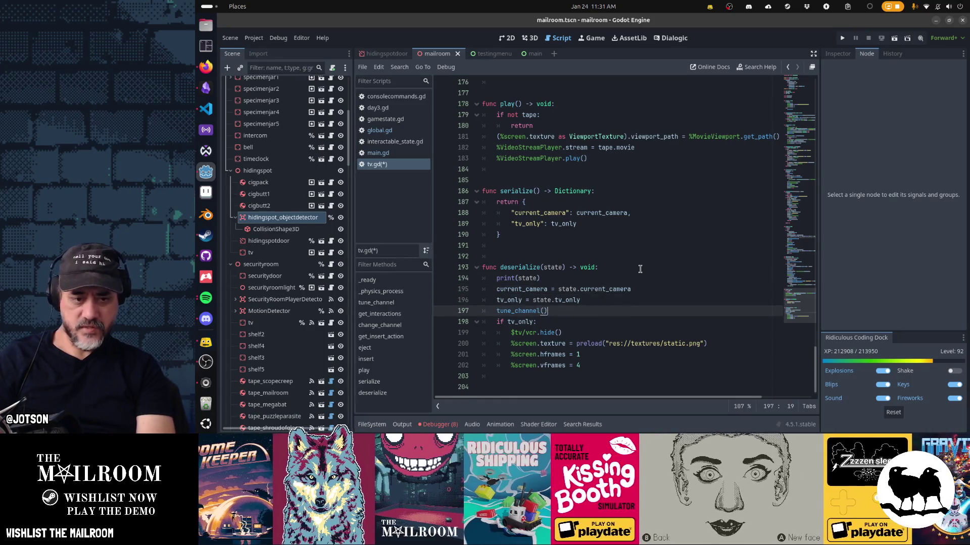
key("Return")
key("BackSpace")
key("BackSpace")
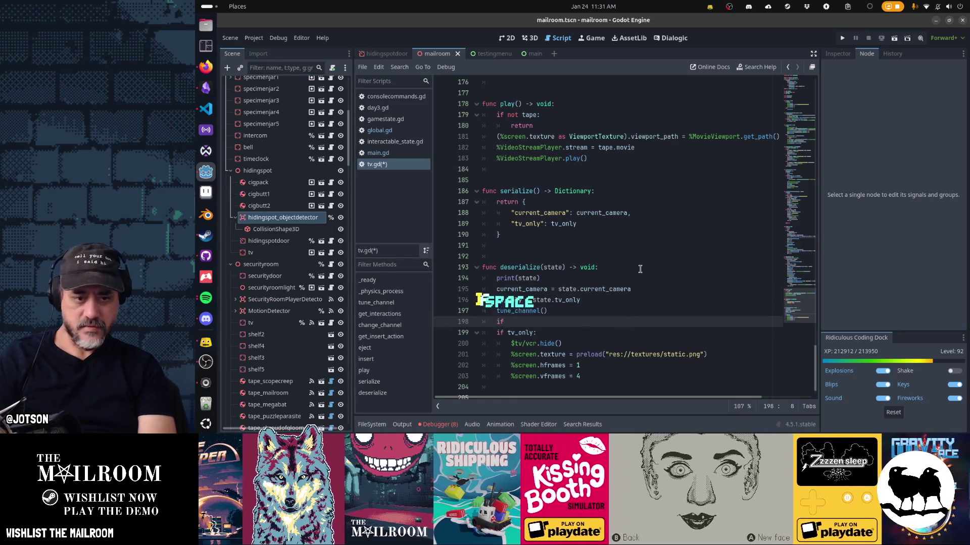
key("Up")
key("Up")
key("Up")
Add 'if state.size() > 0:' on a new line after print(state)
key("End")
key("Return")
type("if state.")
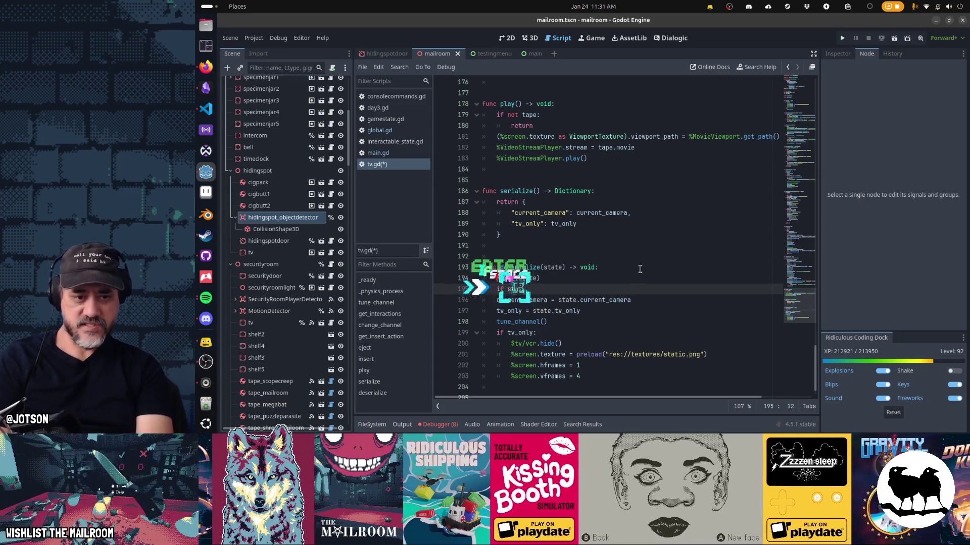
key("BackSpace")
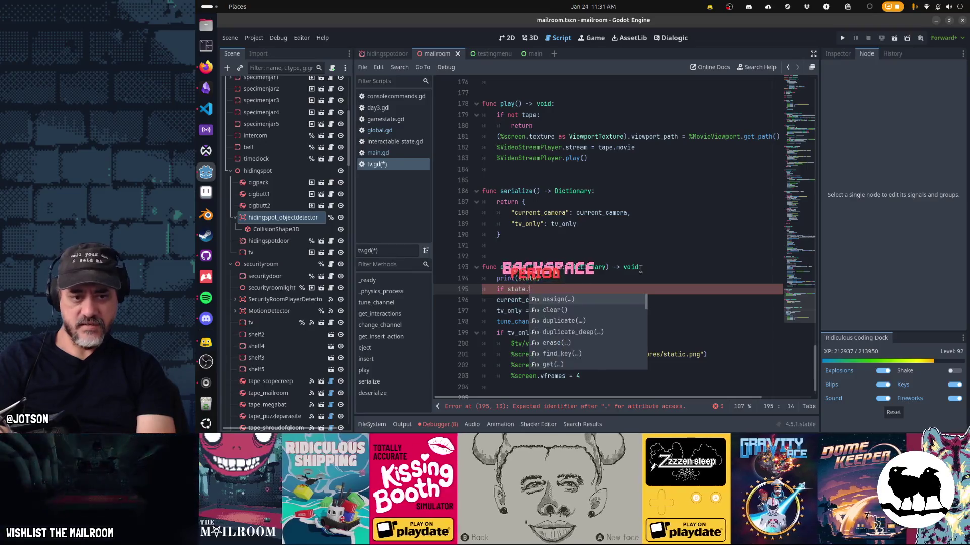
type(".siz")
key("Return")
type("==")
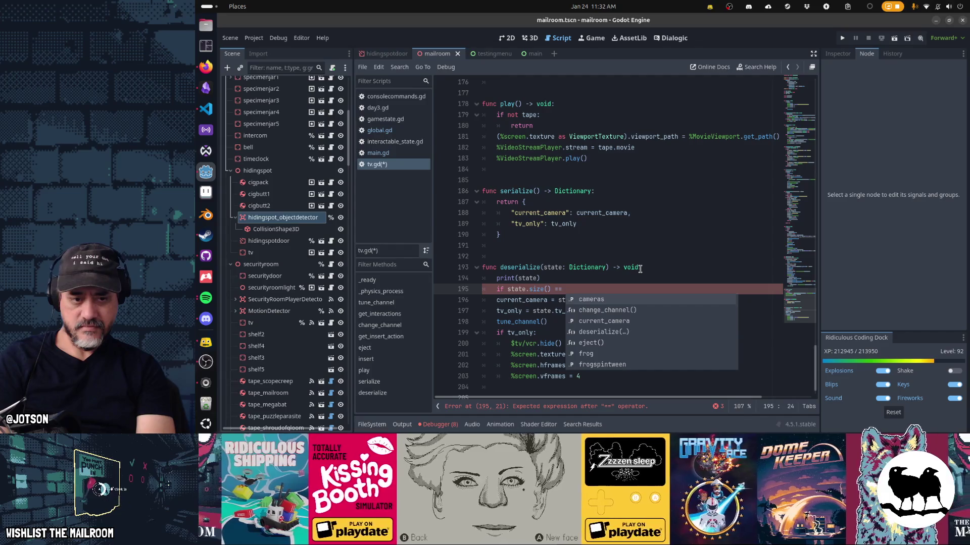
key("BackSpace")
key("BackSpace")
key("BackSpace")
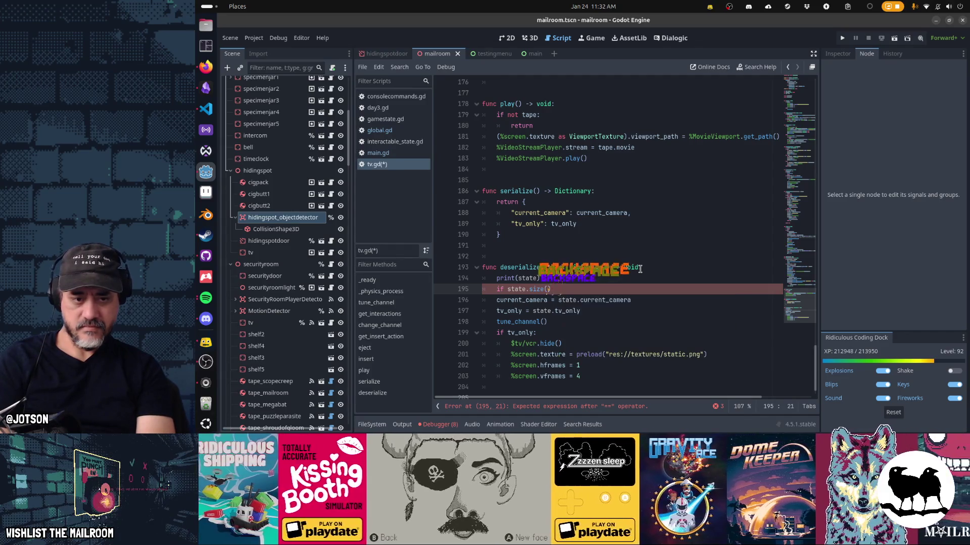
type(" > 0:")
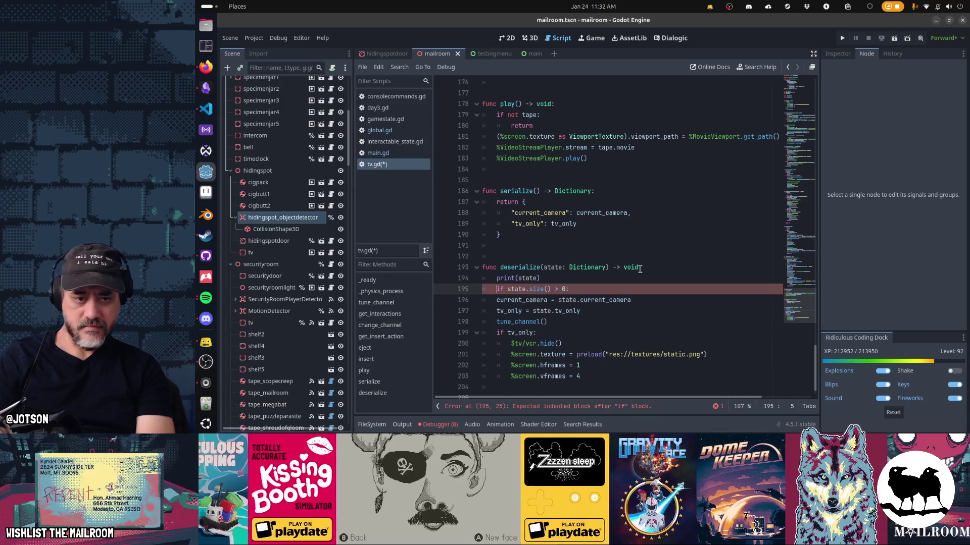
Indent the current_camera and tv_only assignments under the condition and save tv.gd
key("Down")
key("Home")
key("Tab")
key("Down")
key("Tab")
key("Down")
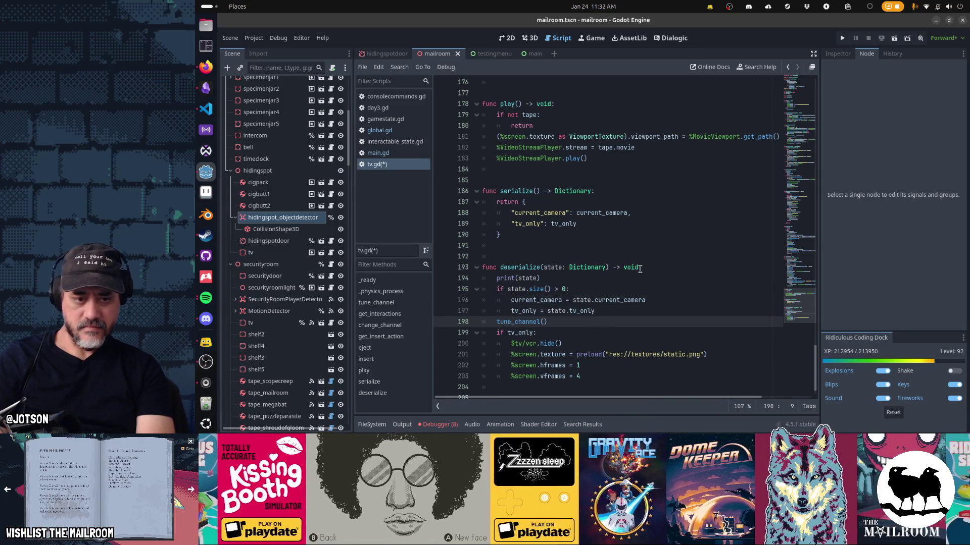
key("Up")
key("Up")
key("Up")
key("Home")
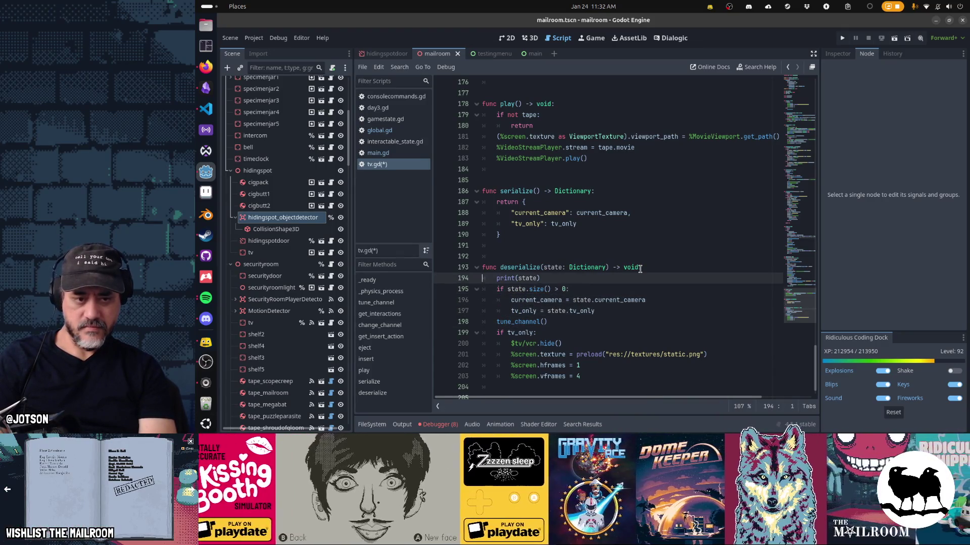
key("ctrl+s")
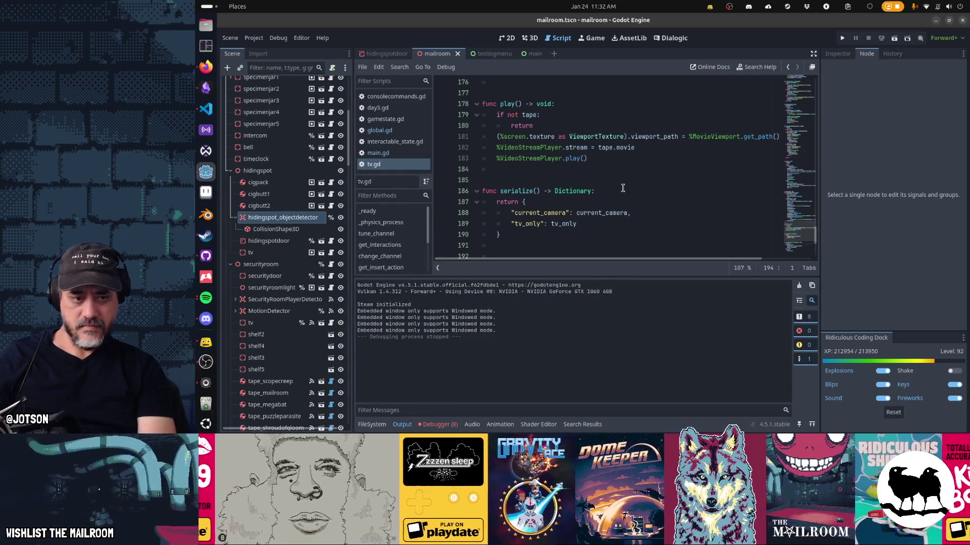
Run the game, enlarge the Game view, and start then close the demo
key("ctrl+F4")
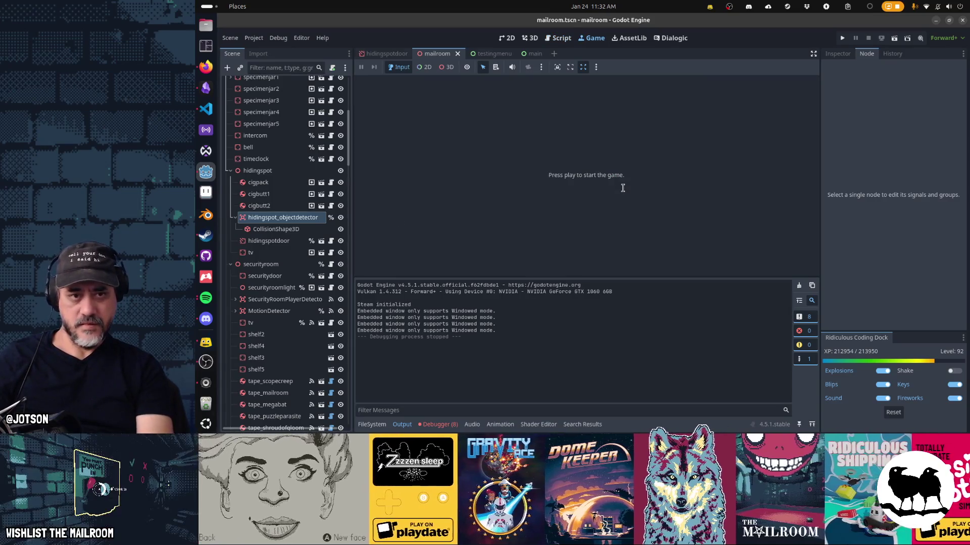
key("F6")
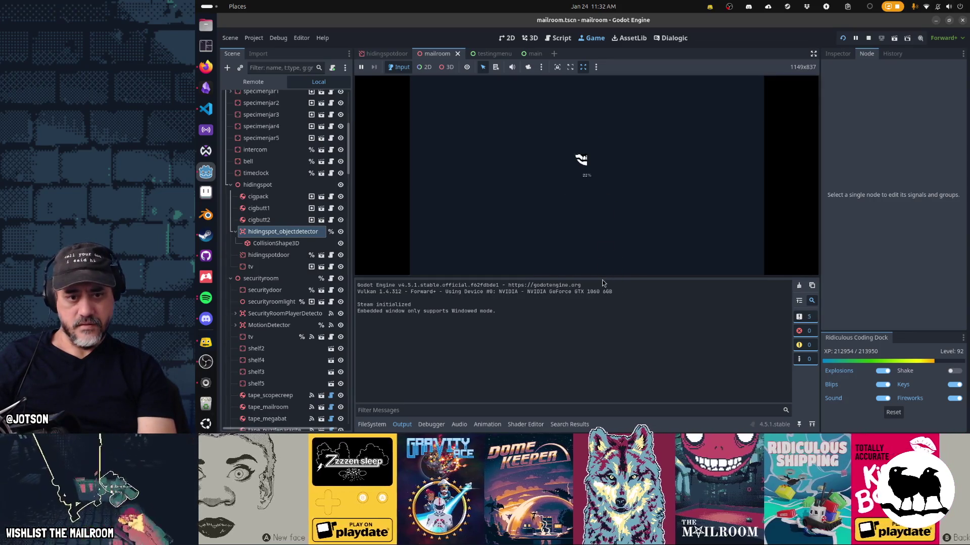
left_click_drag(601, 278, 600, 315)
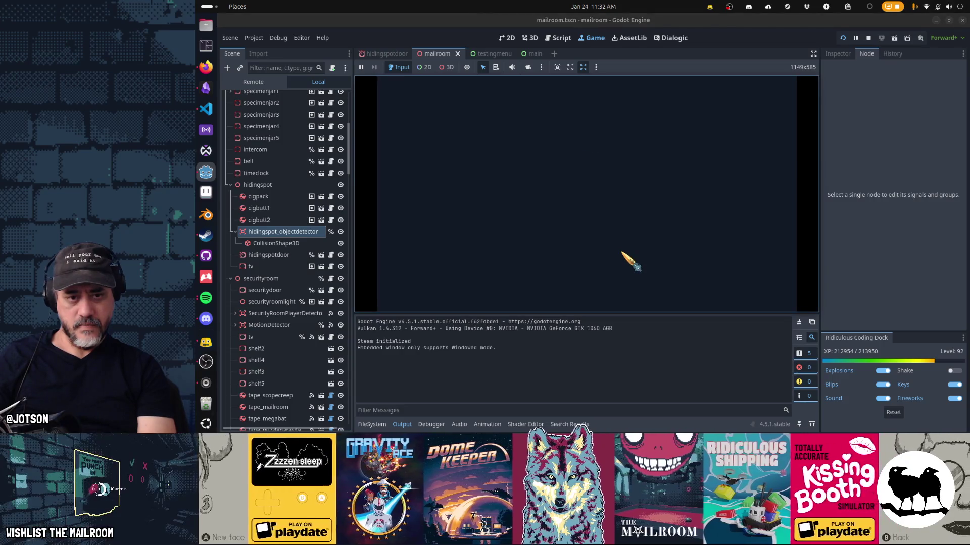
left_click(610, 174)
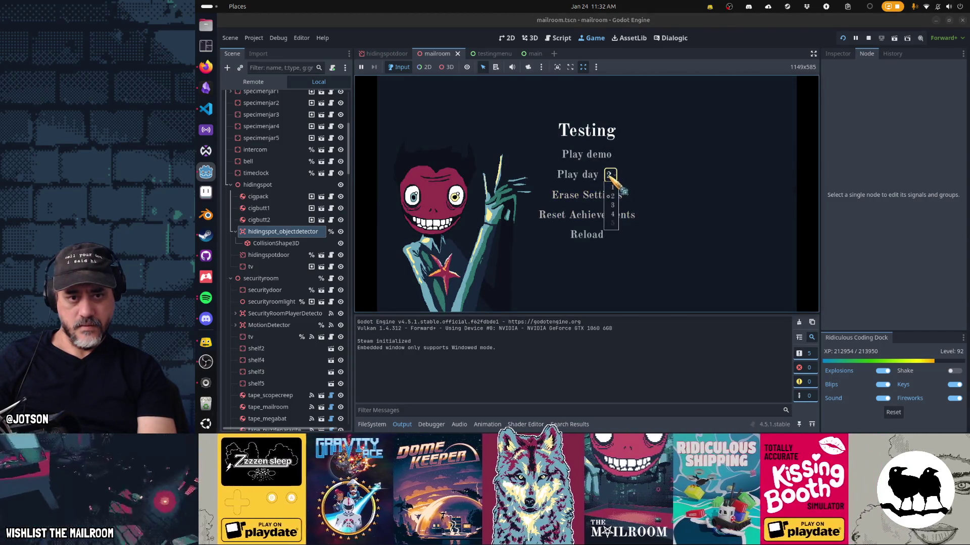
left_click(601, 156)
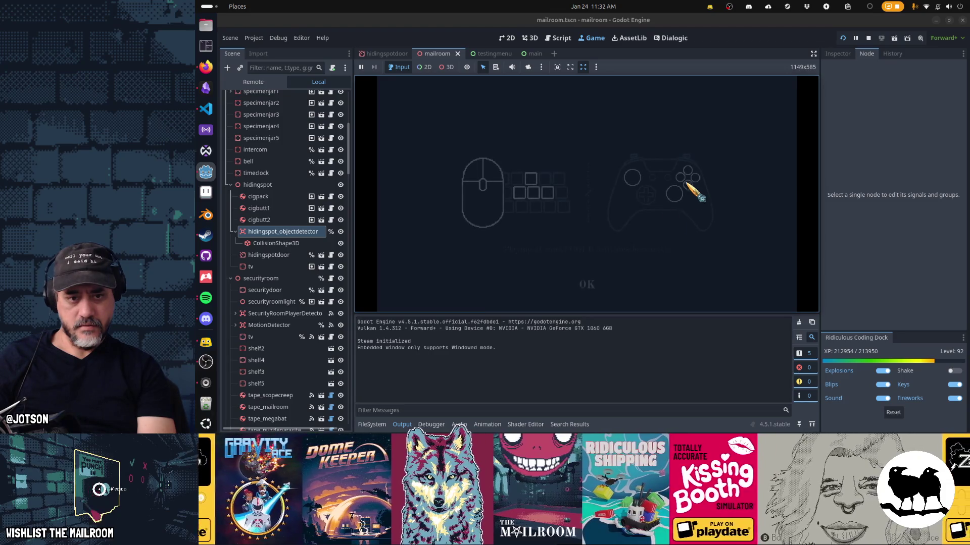
left_click(596, 287)
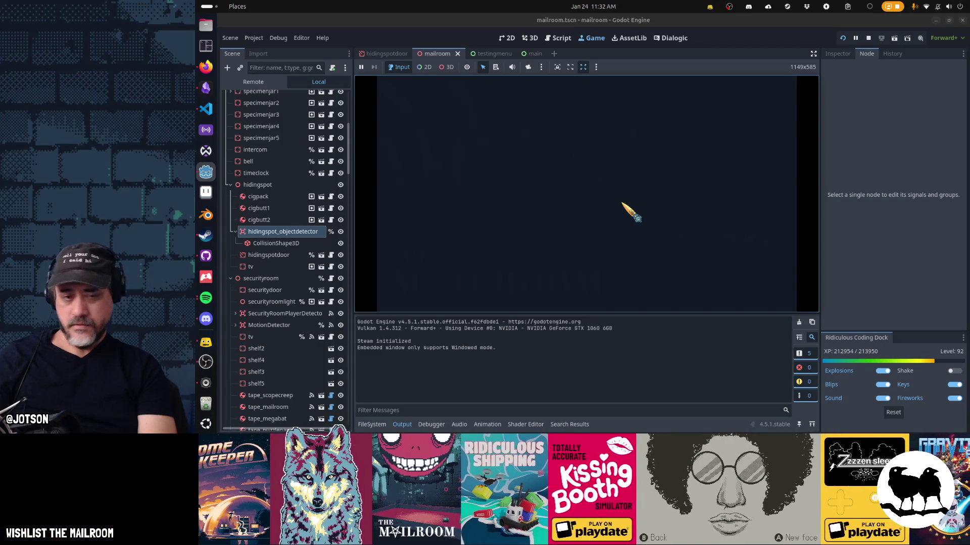
Play day 2, jump to day 4 via the console, pause, and return to tv.gd
left_click(610, 174)
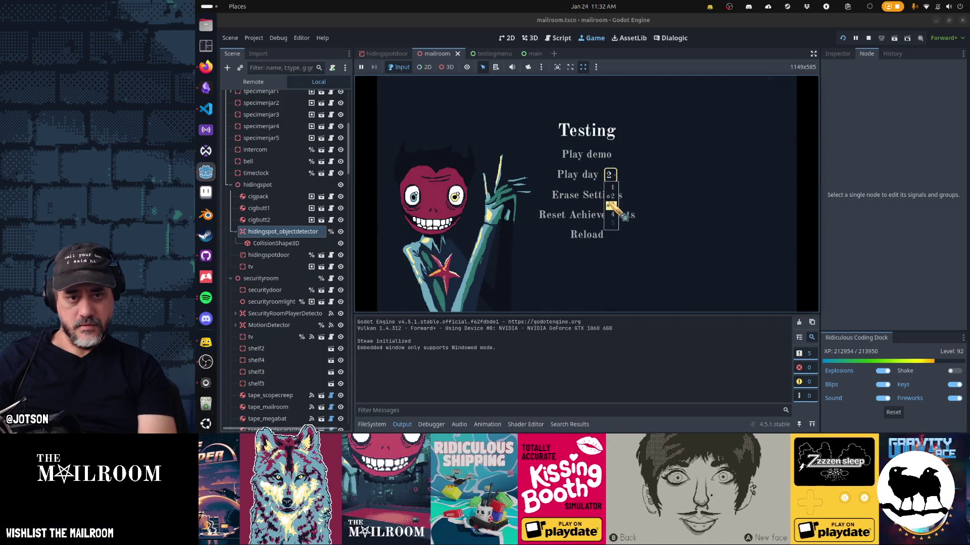
left_click(611, 196)
left_click(573, 175)
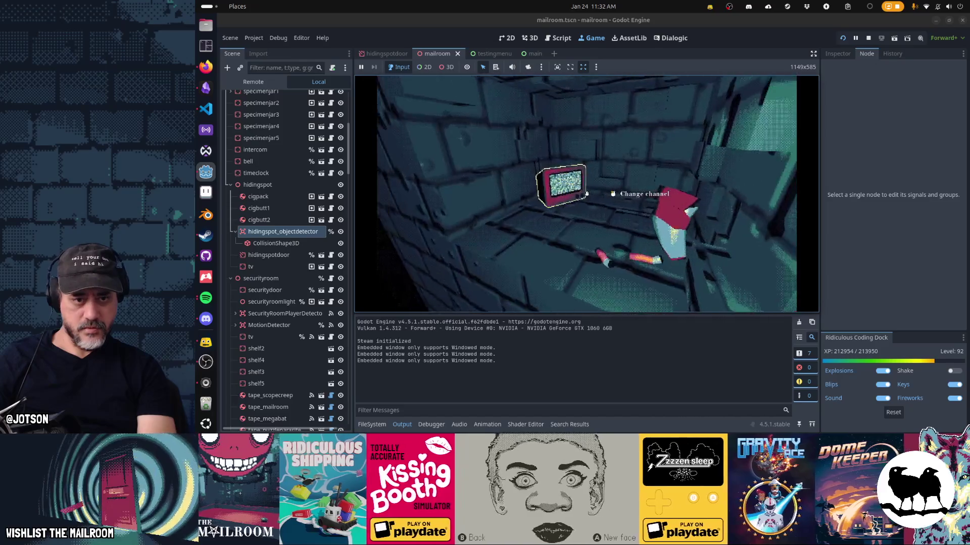
key("3")
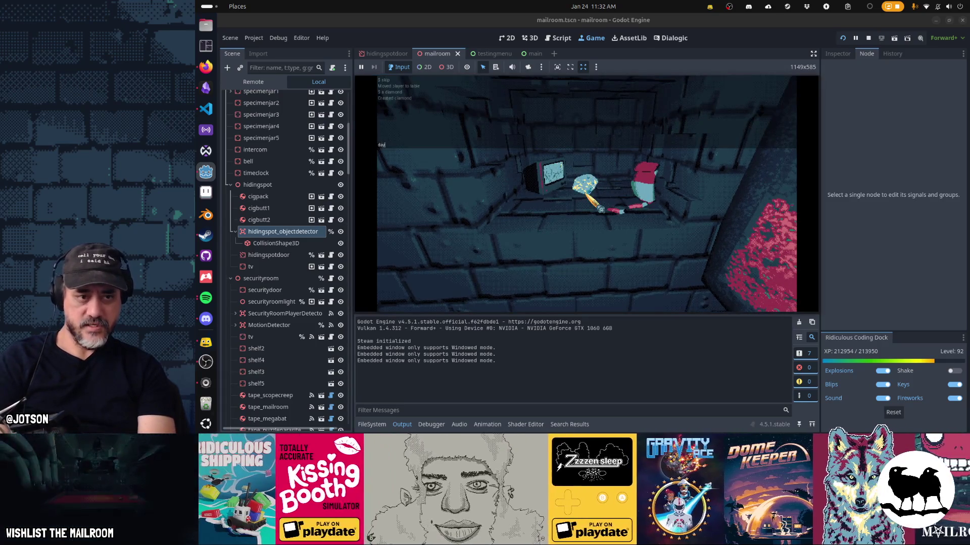
key("Return")
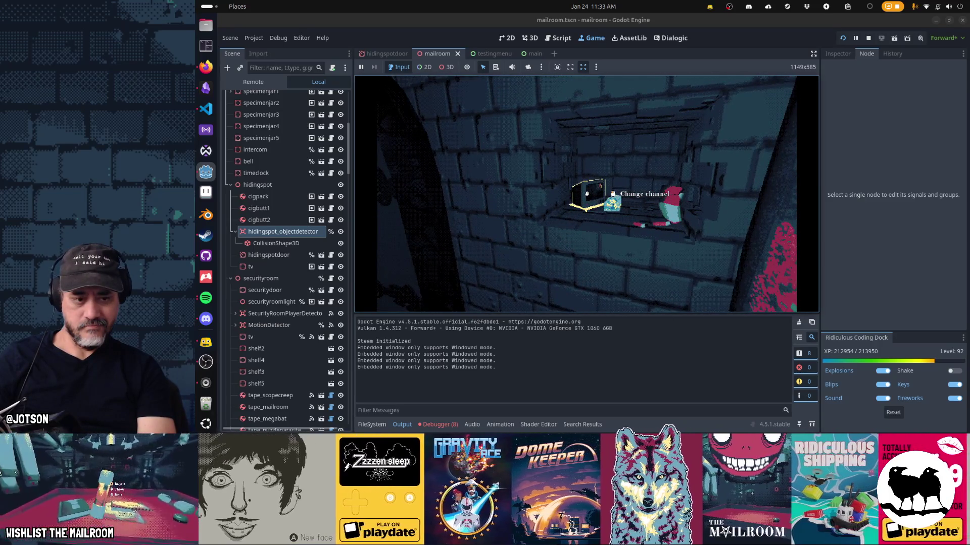
key("Escape")
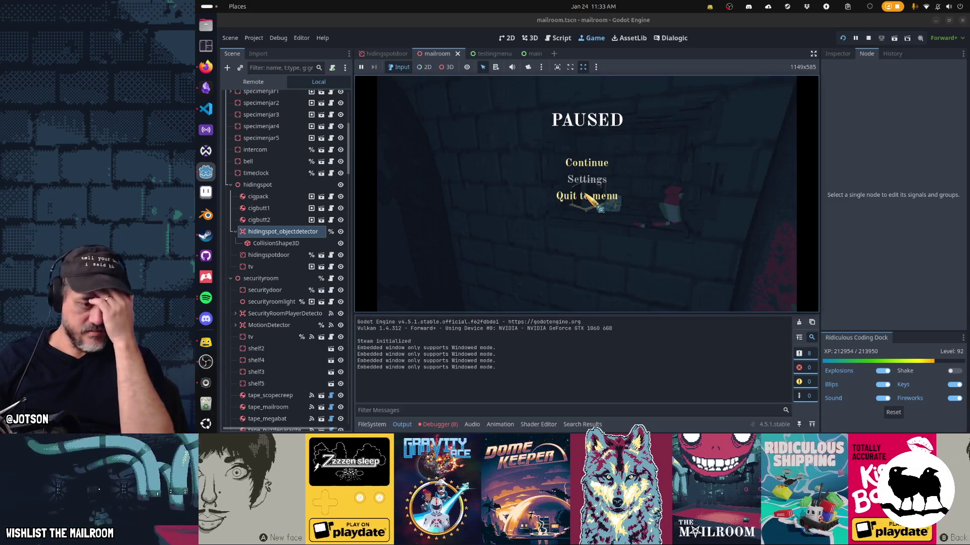
left_click(558, 38)
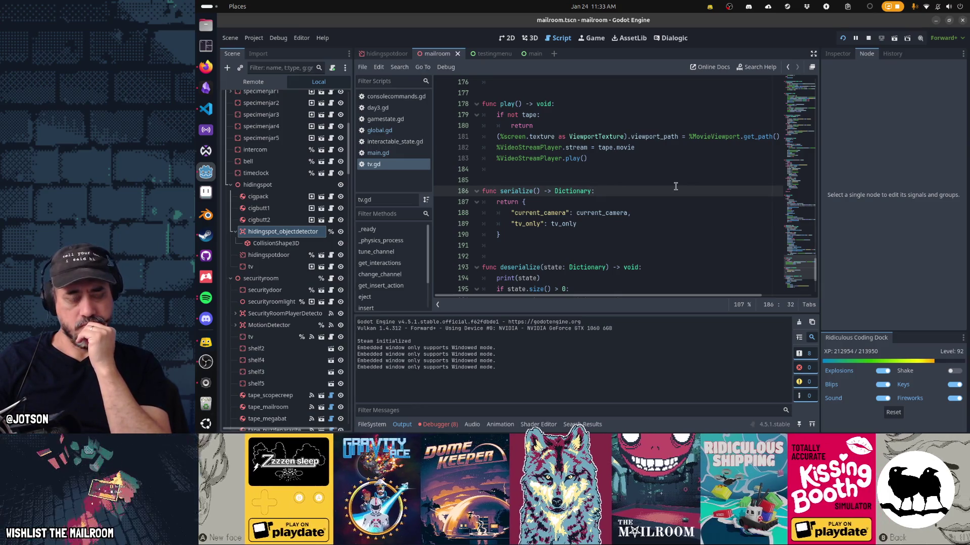
Check main.gd, the save_world call in consolecommands.gd's day command, and tv.gd
scroll(675, 186, "down", 4)
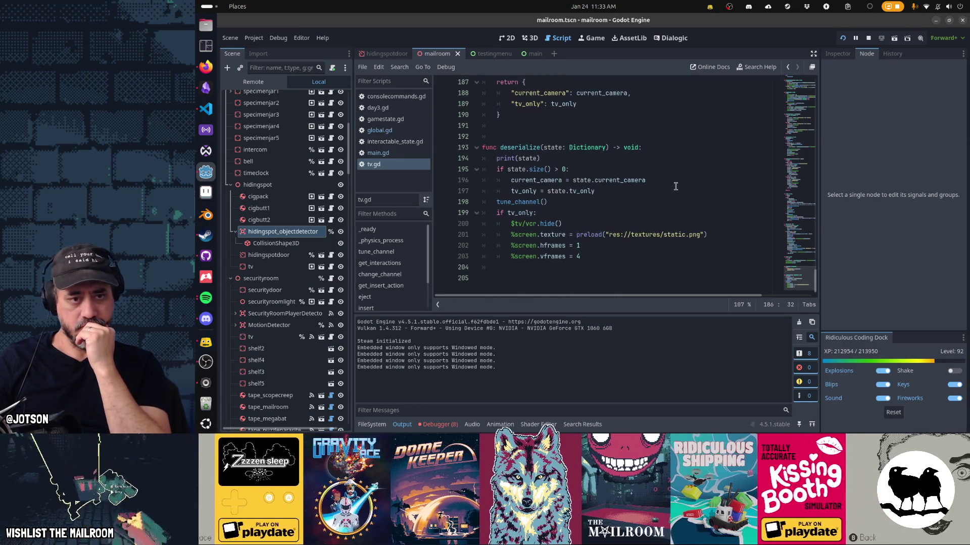
left_click(416, 154)
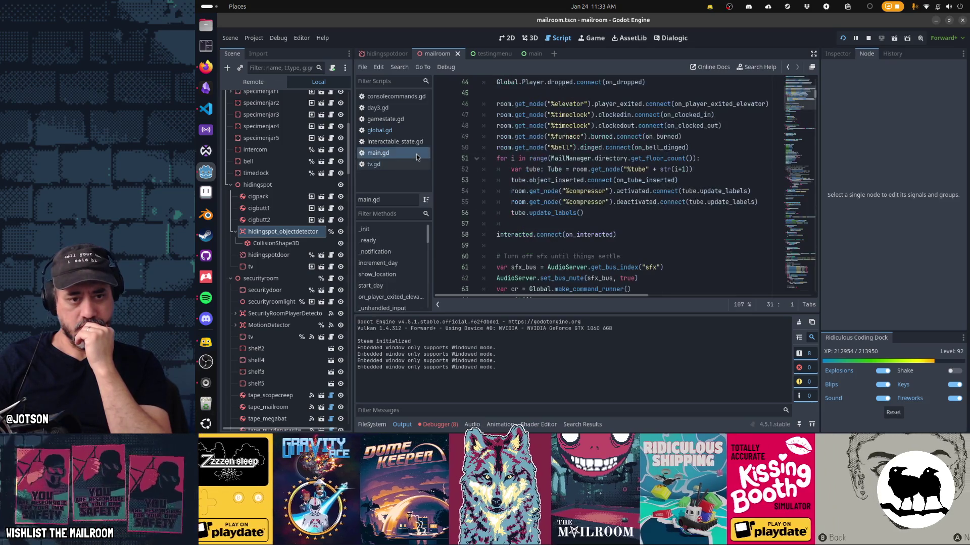
scroll(638, 240, "up", 5)
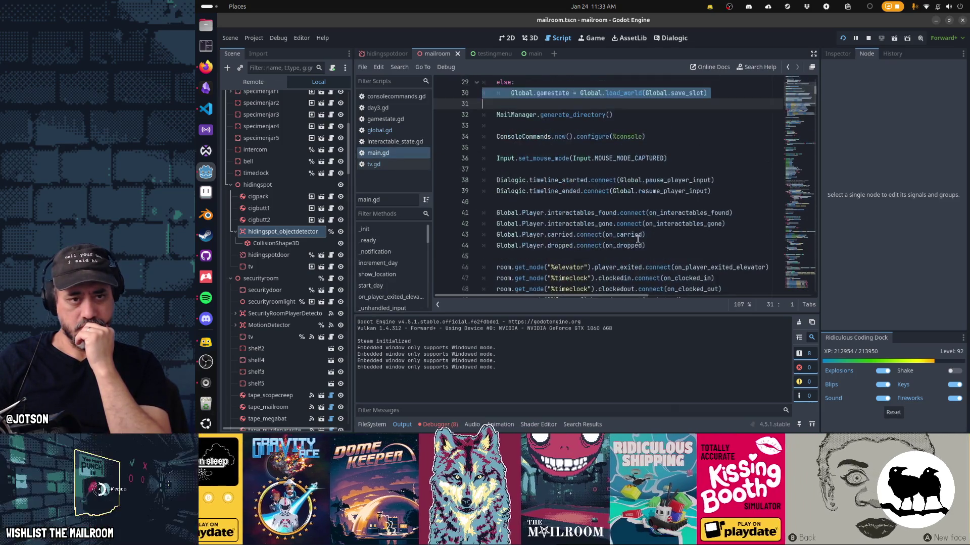
scroll(638, 240, "up", 5)
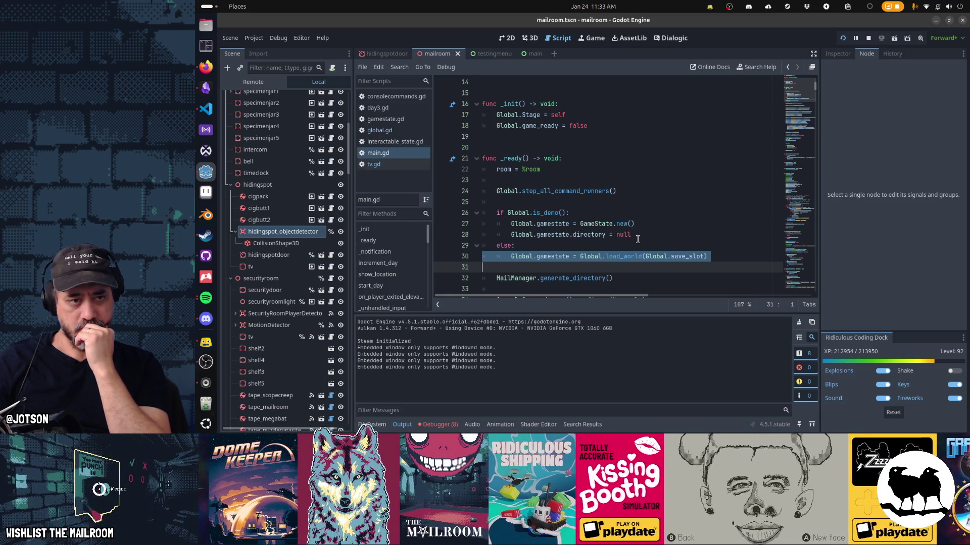
key("alt+Left")
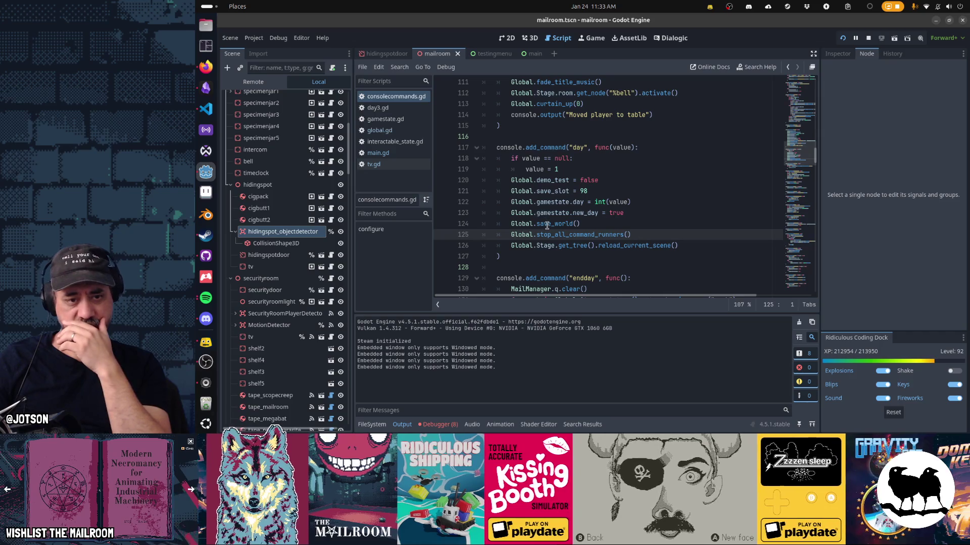
left_click(547, 224)
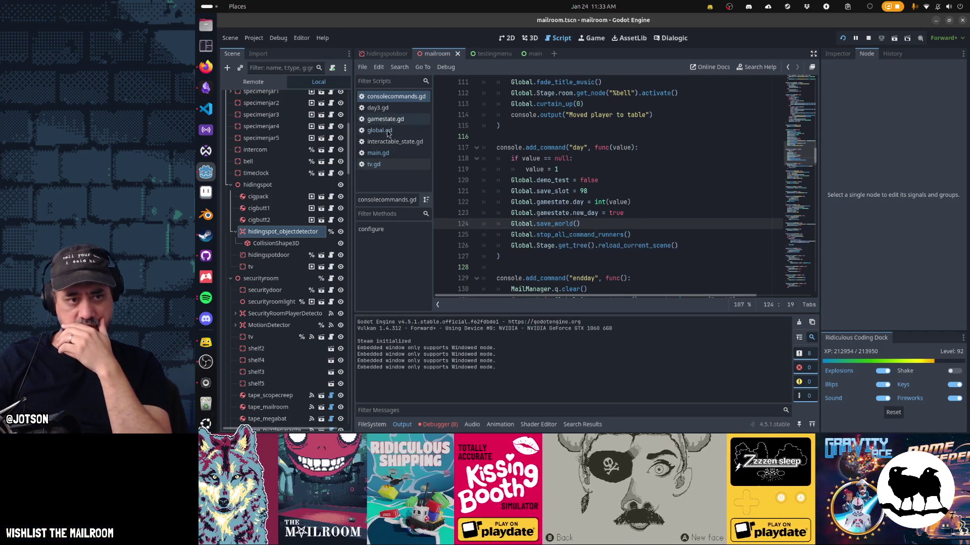
left_click(387, 154)
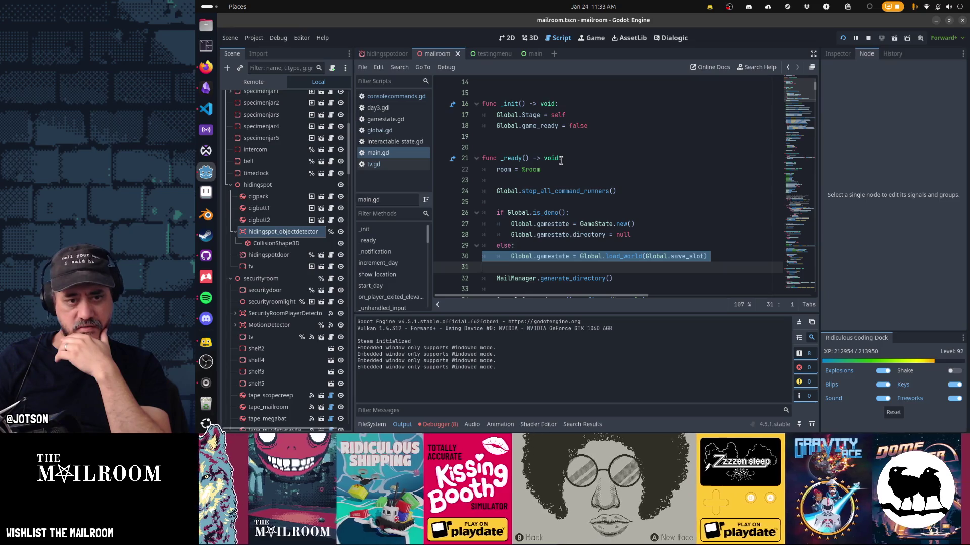
left_click(391, 98)
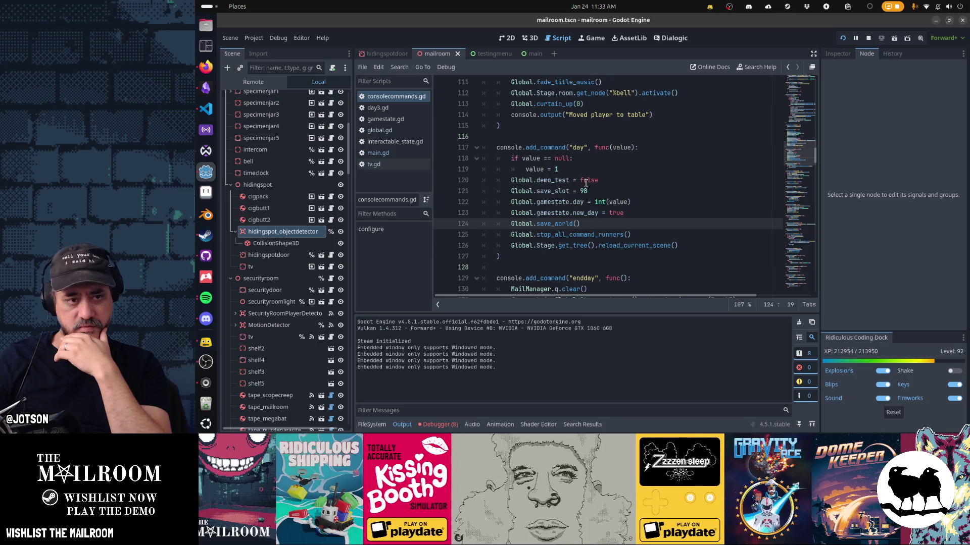
left_click(382, 166)
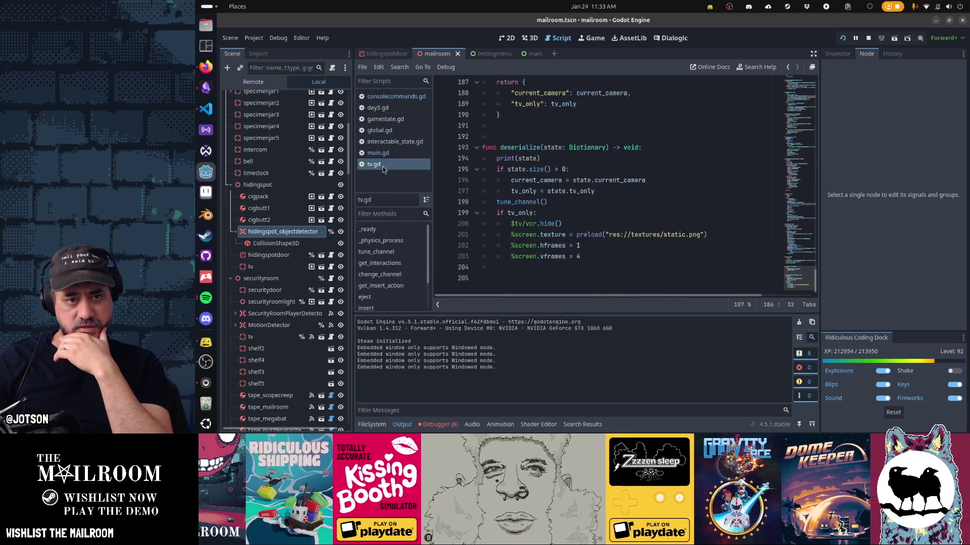
Ctrl+click the load_world call in main.gd to jump to its definition
left_click(398, 153)
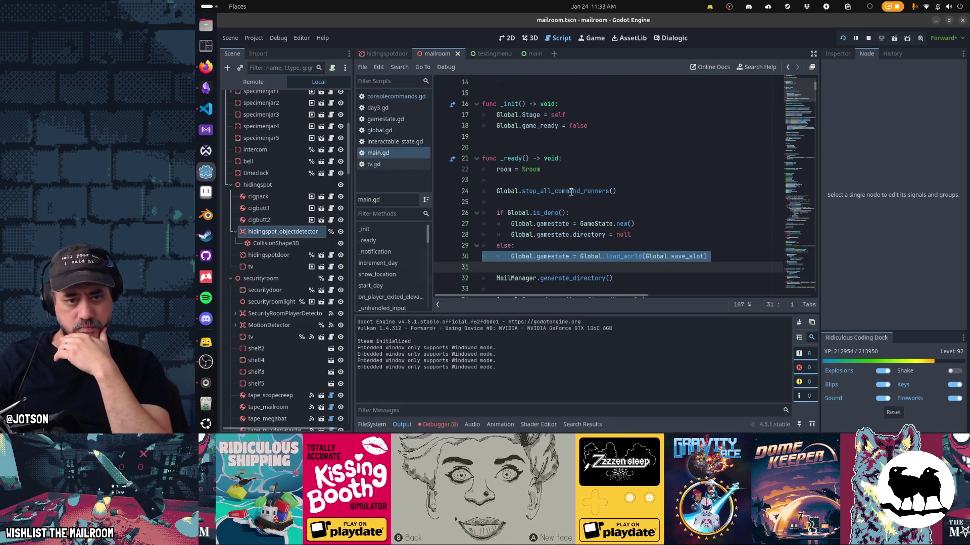
left_click(638, 256)
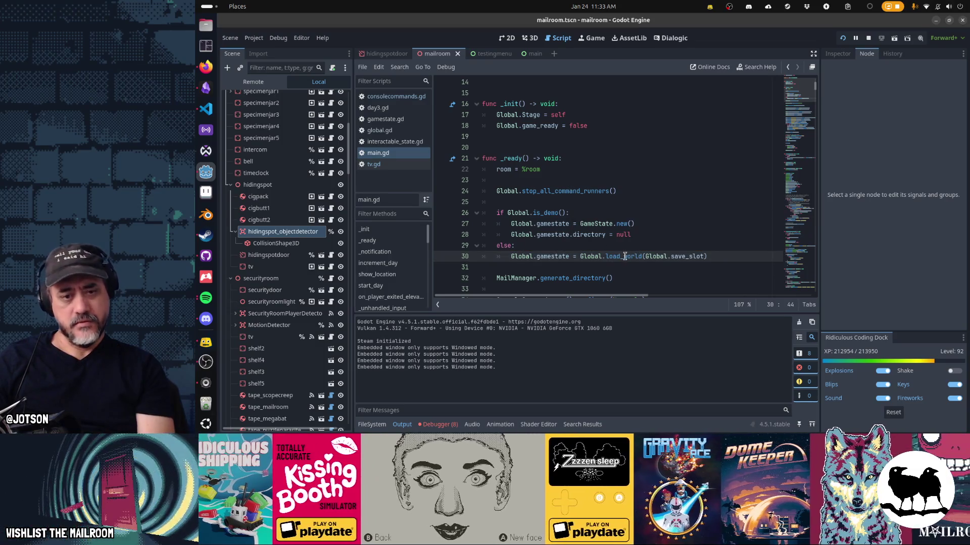
left_click(625, 256, "ctrl")
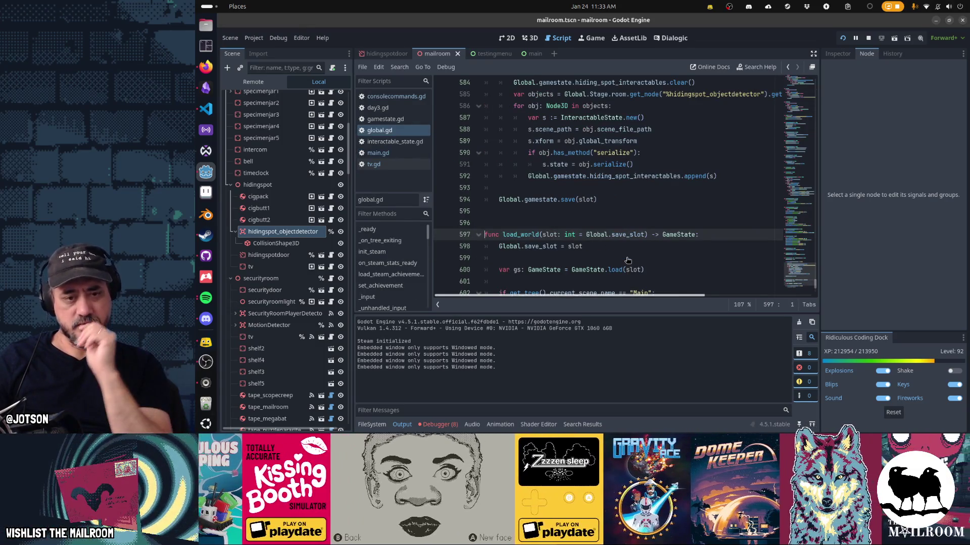
Add print("loading world in main scene") to the main-scene branch of load_world, save, and run
scroll(628, 260, "down", 4)
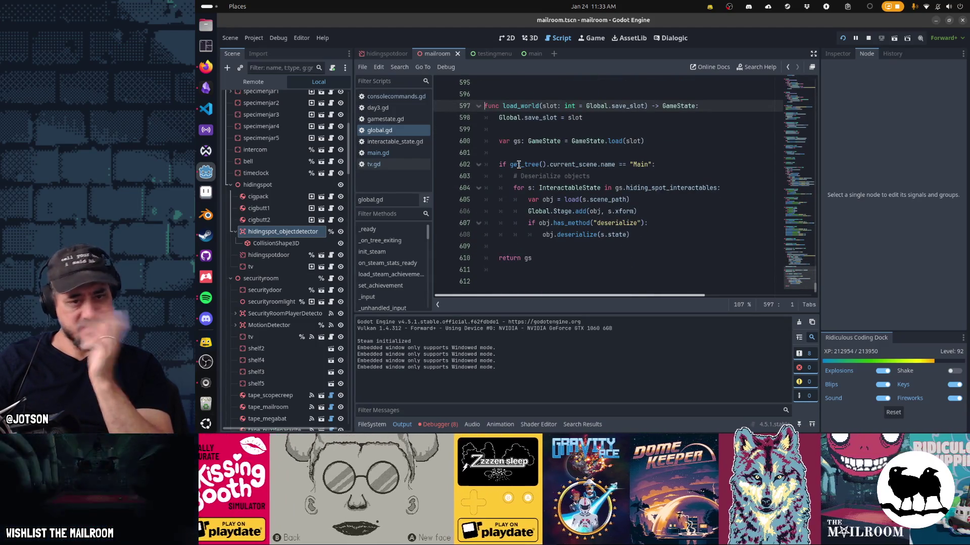
mouse_move(519, 165)
left_click(676, 165)
key("Return")
type("rint(\"loading wo")
type("rld in main scene")
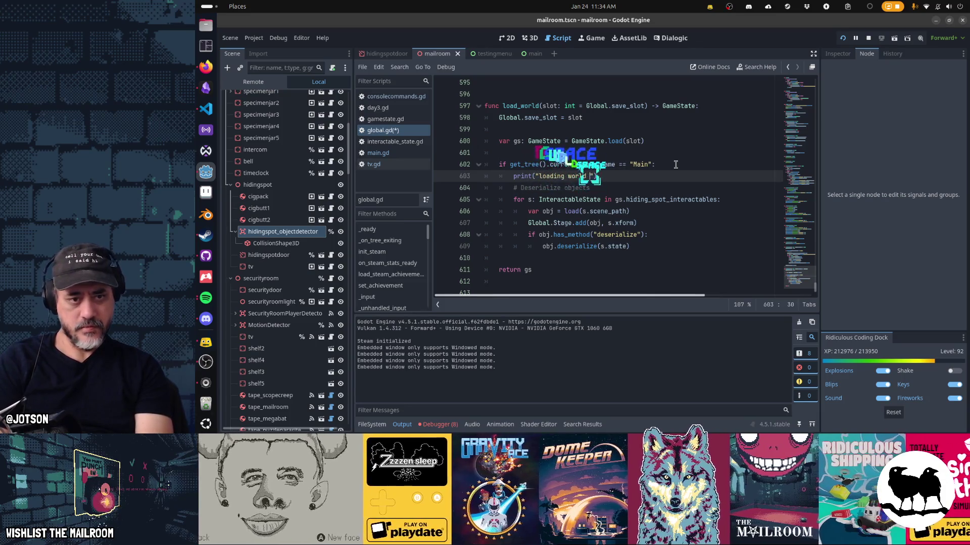
key("ctrl+s")
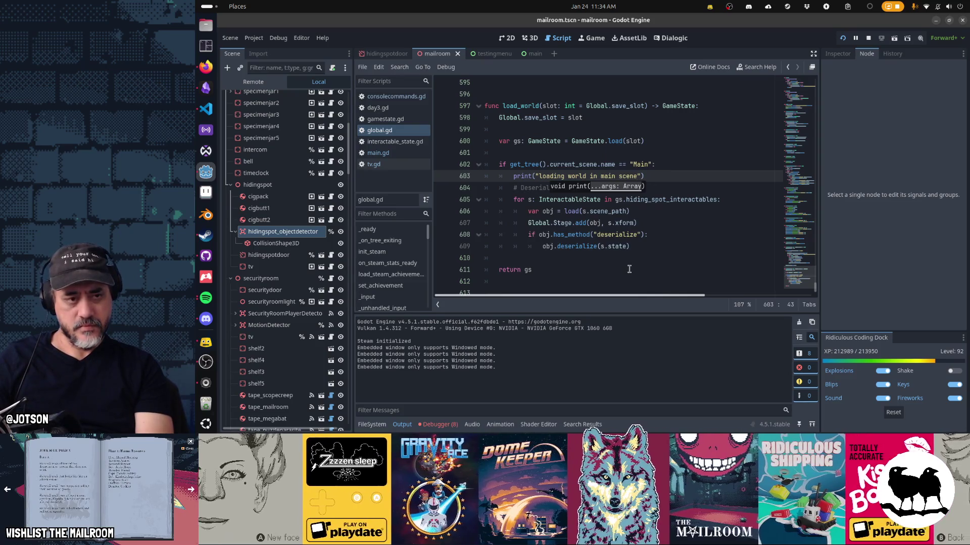
key("F5")
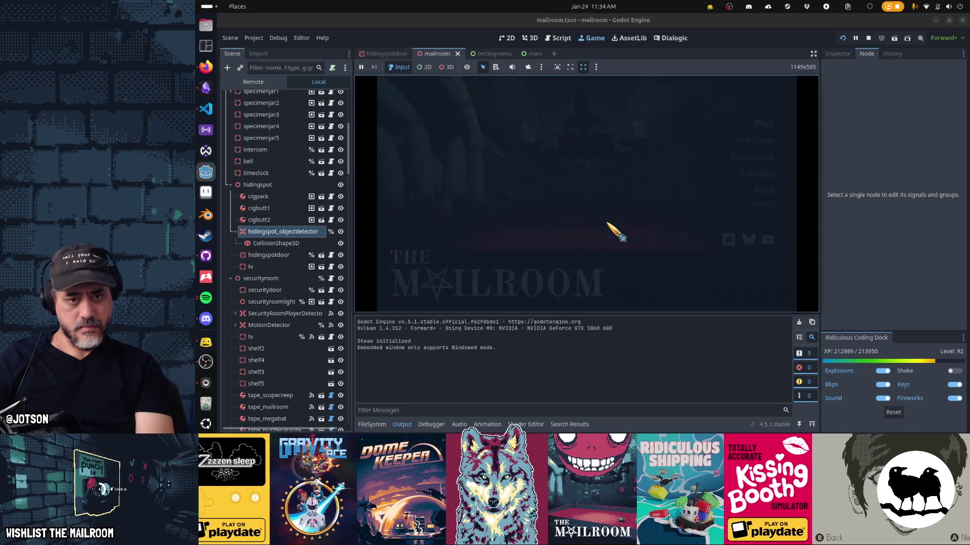
Start day 3, reload to day 4 via the console, pause, and return to the script
left_click(613, 174)
left_click(610, 205)
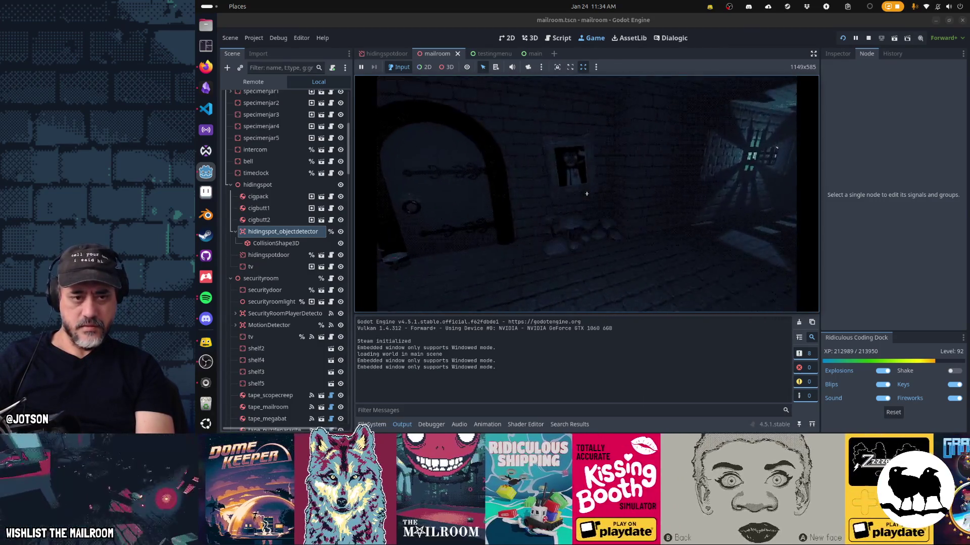
mouse_move(586, 193)
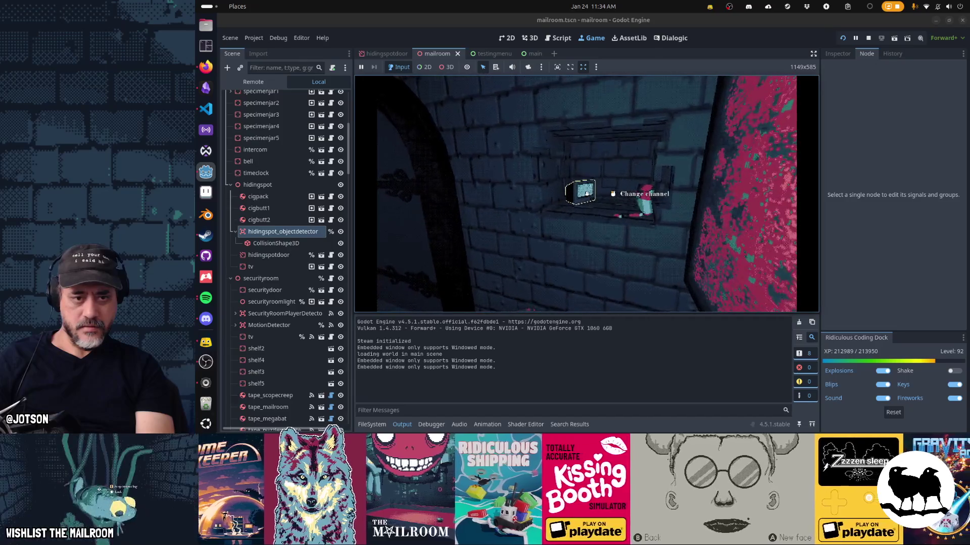
key("5")
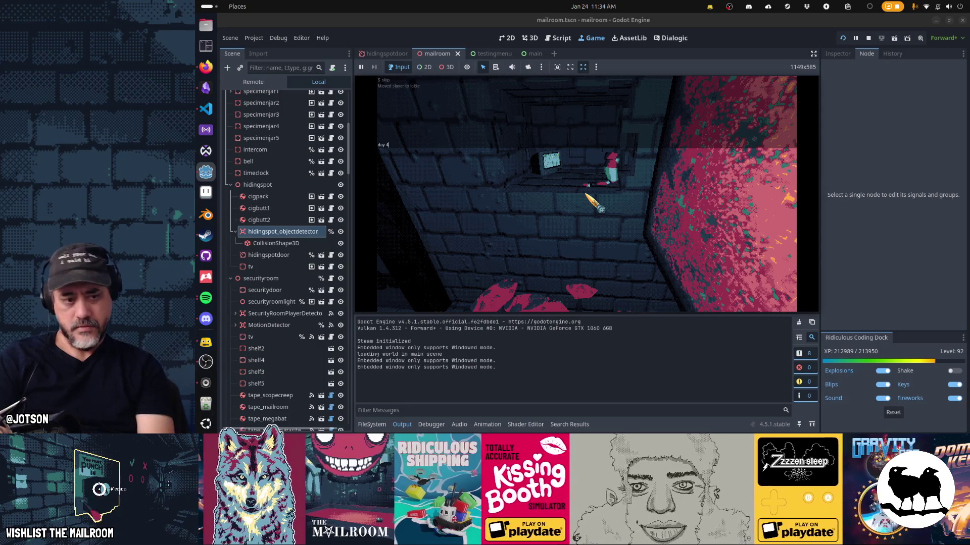
key("Return")
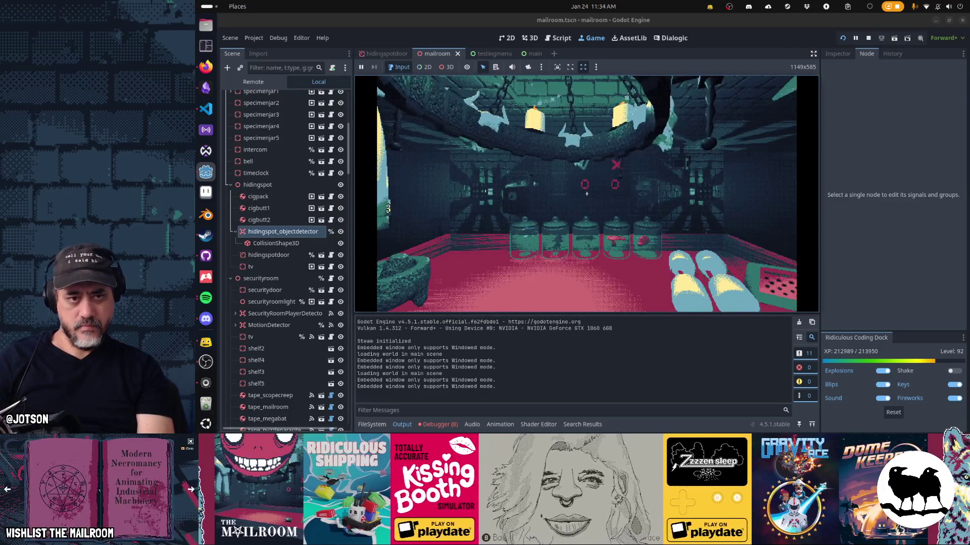
key("Escape")
left_click(557, 39)
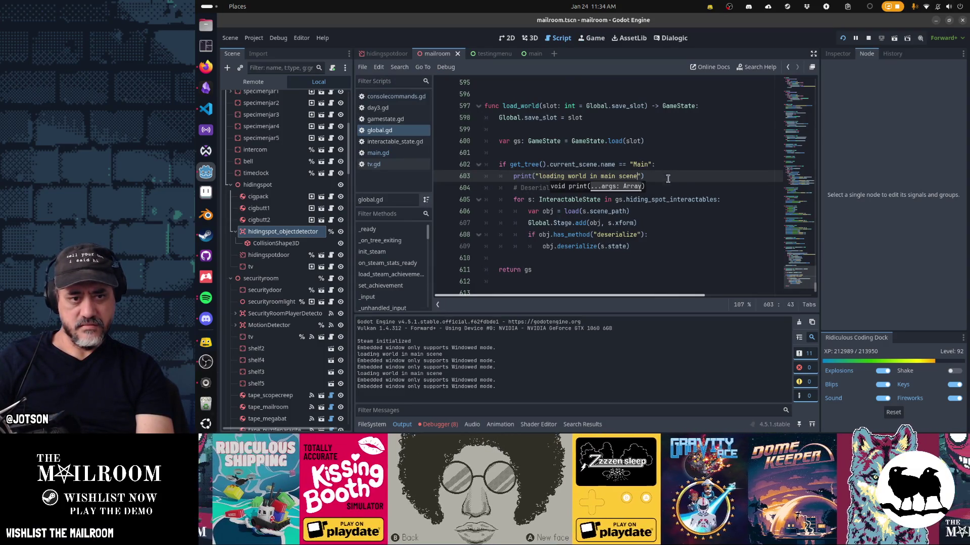
Add print(gs.hiding_spot_interactables) after the print line in load_world, save, and relaunch
key("Down")
key("Down")
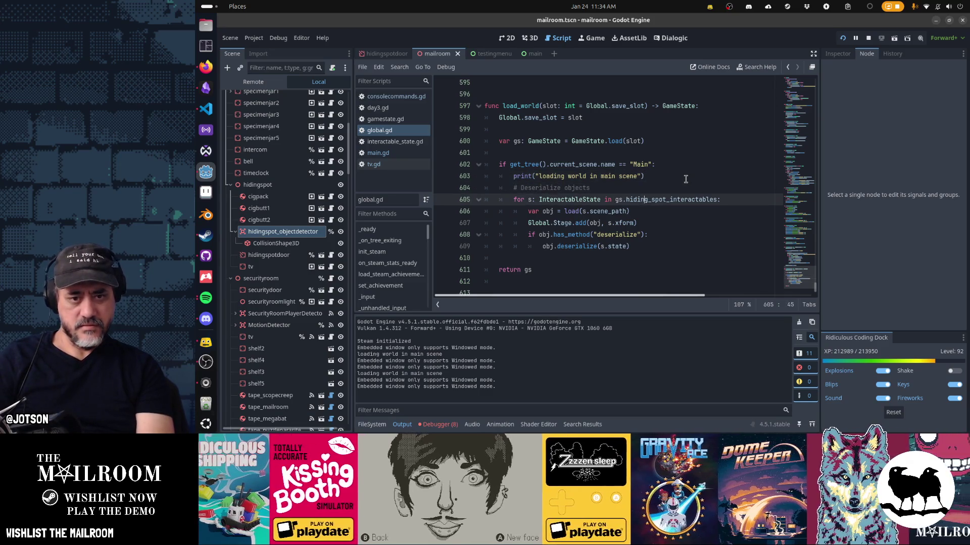
key("Up")
key("Up")
key("End")
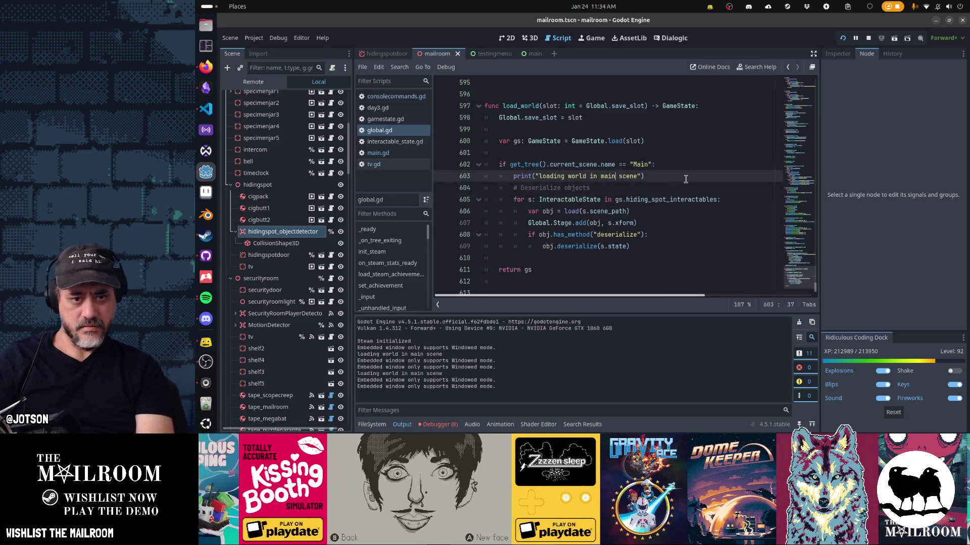
key("Return")
type("gs.hiding_spot_interactables)")
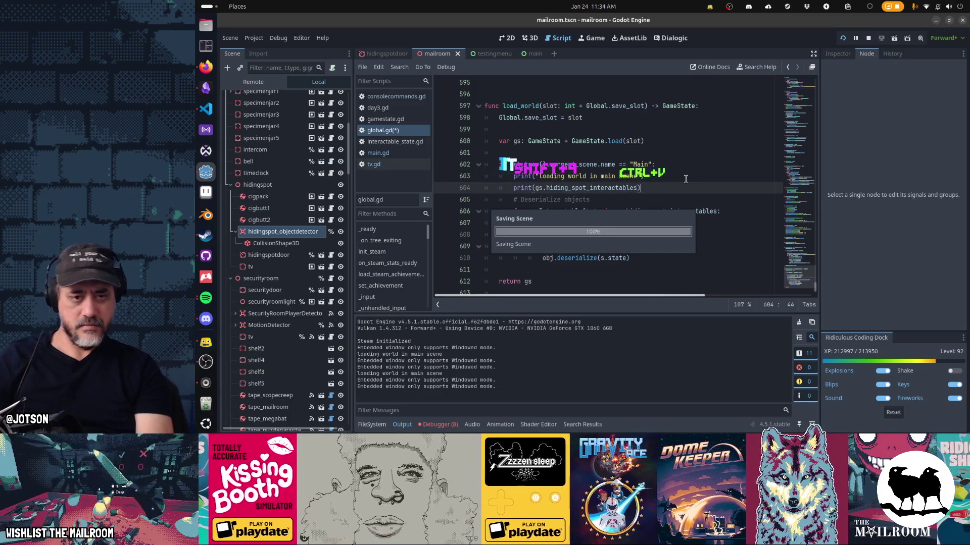
type(")")
key("ctrl+F4")
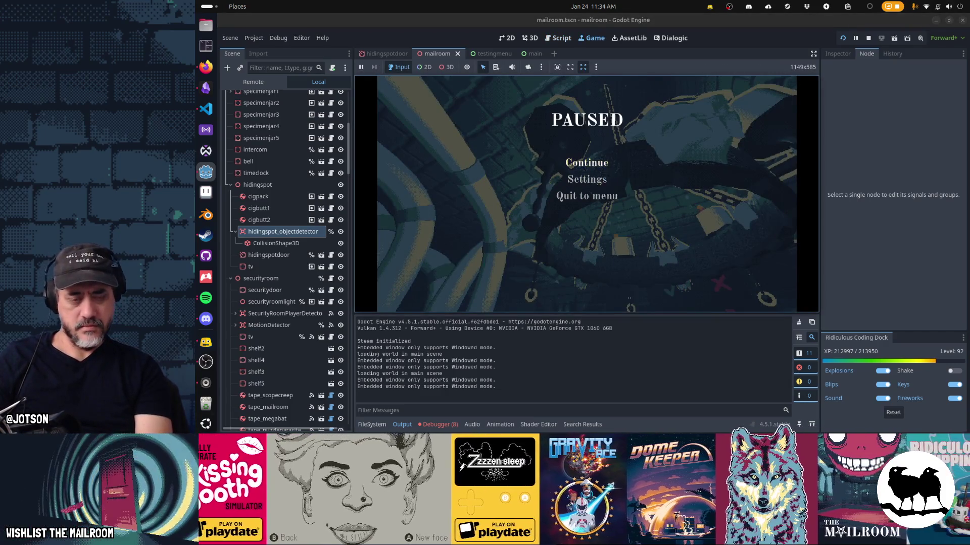
Open the elevator gate, move the figurine to the floor, then restart day 3 and pause
left_click(591, 164)
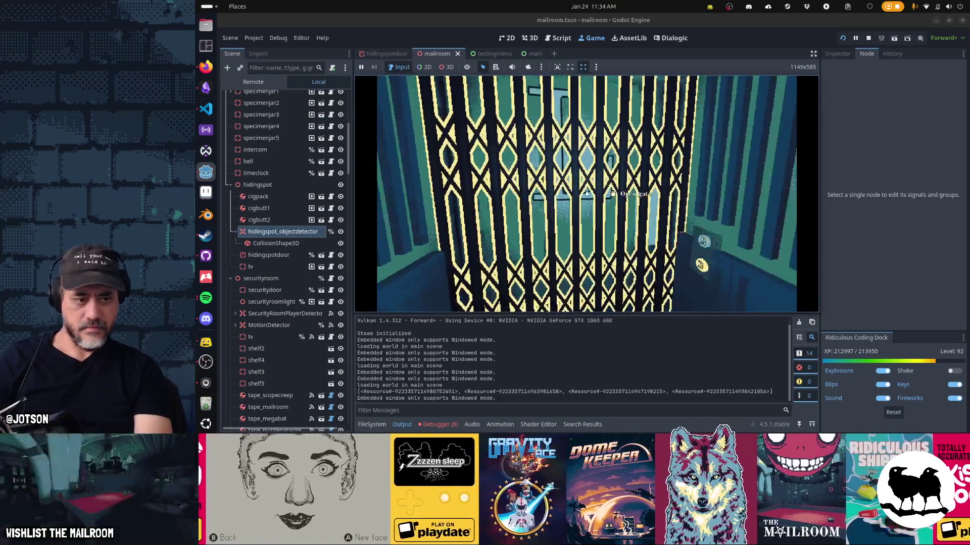
left_click(587, 193)
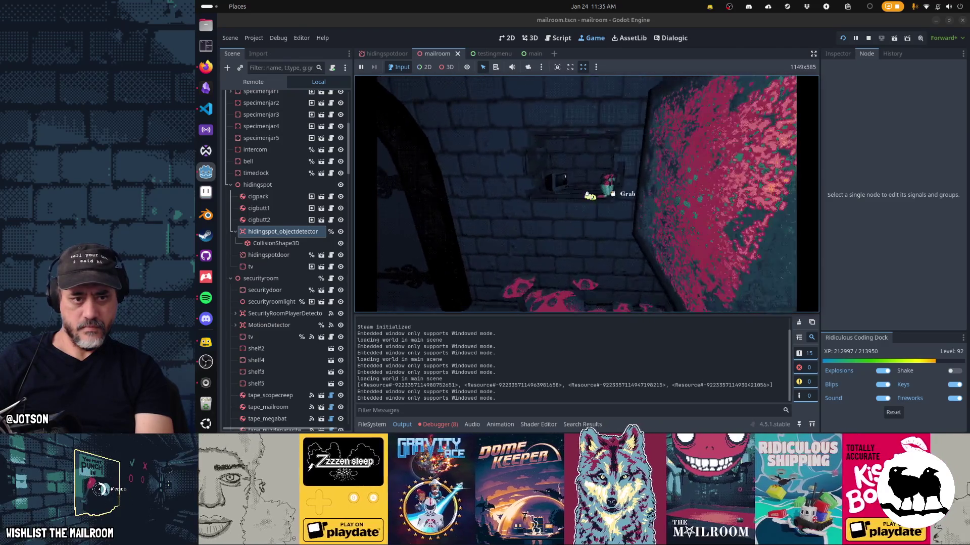
left_click(587, 194)
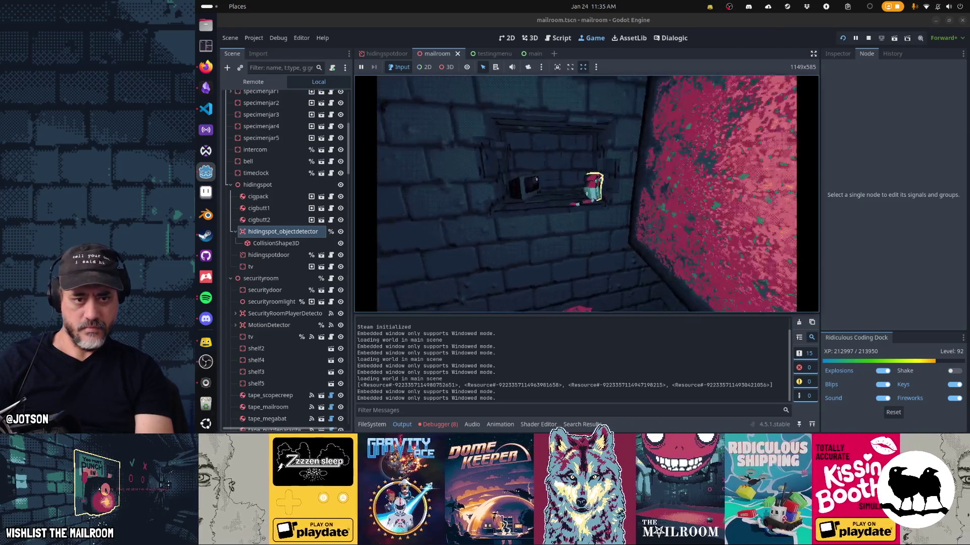
left_click(587, 194)
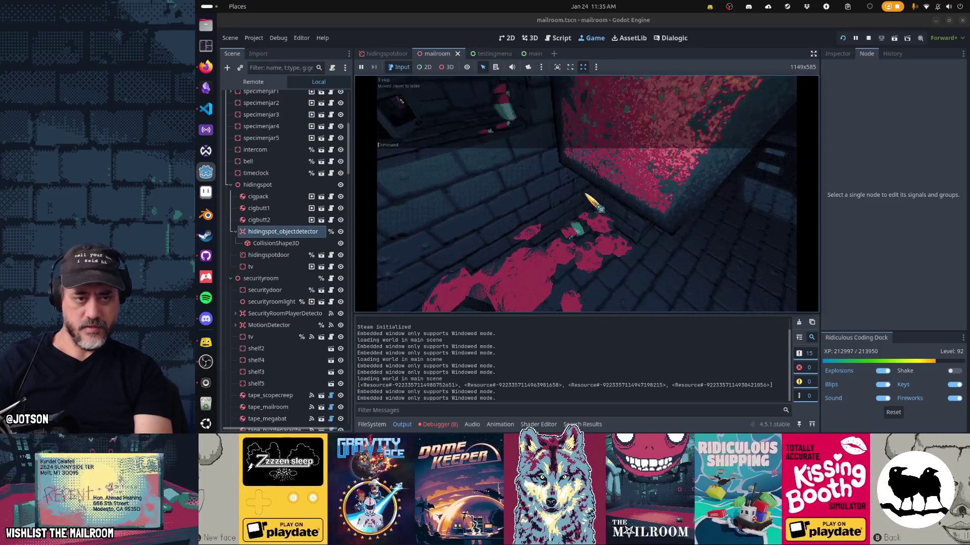
left_click(587, 193)
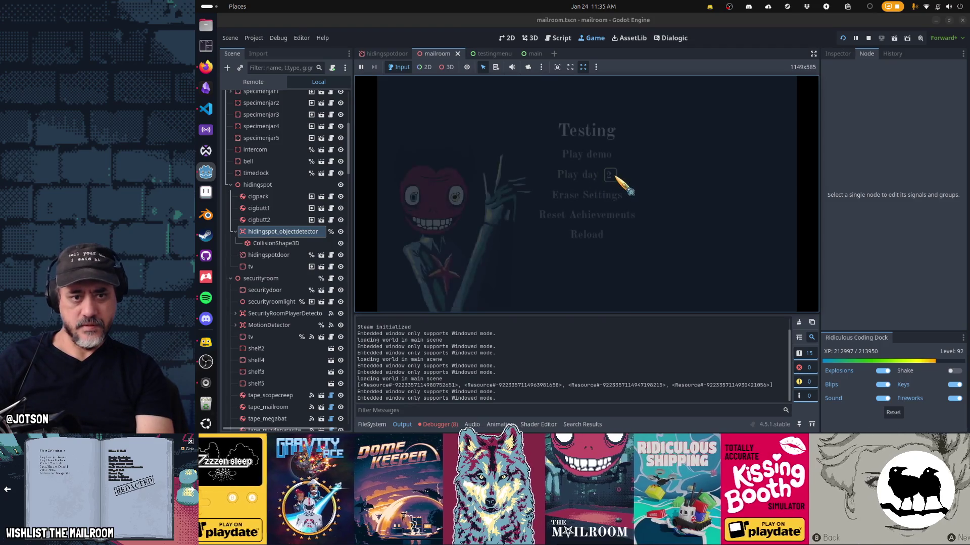
left_click(591, 174)
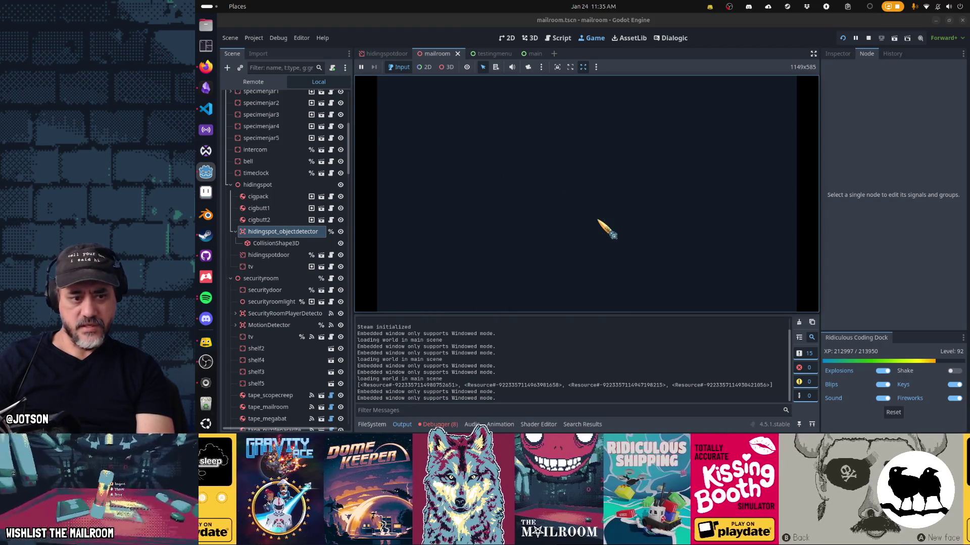
key("Escape")
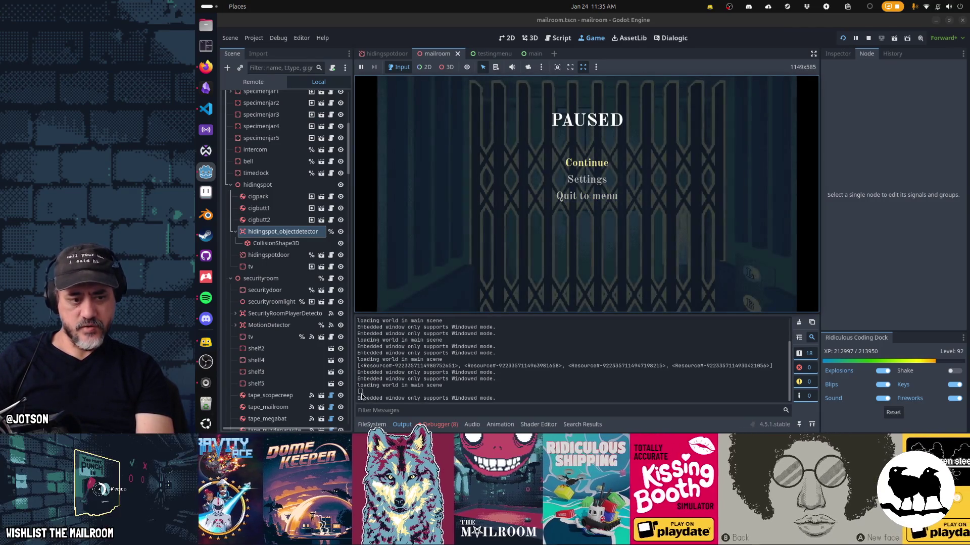
Clear the Output log and run 'day 4' in the console to reload the world
left_click(799, 322)
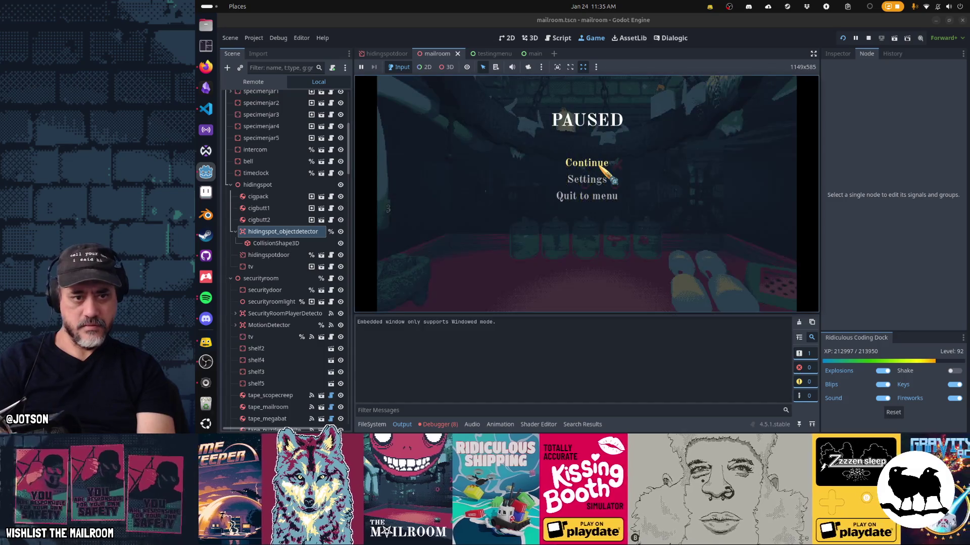
left_click(600, 166)
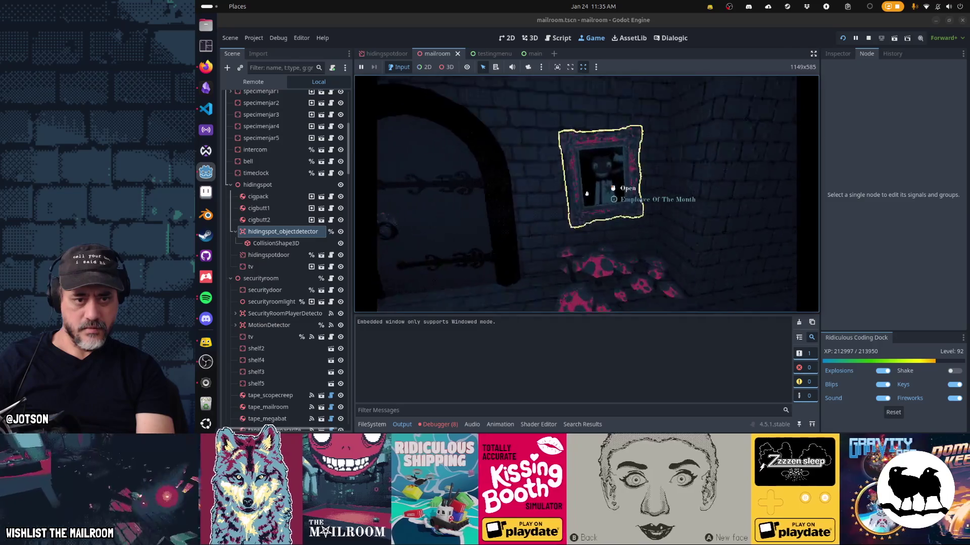
key("g")
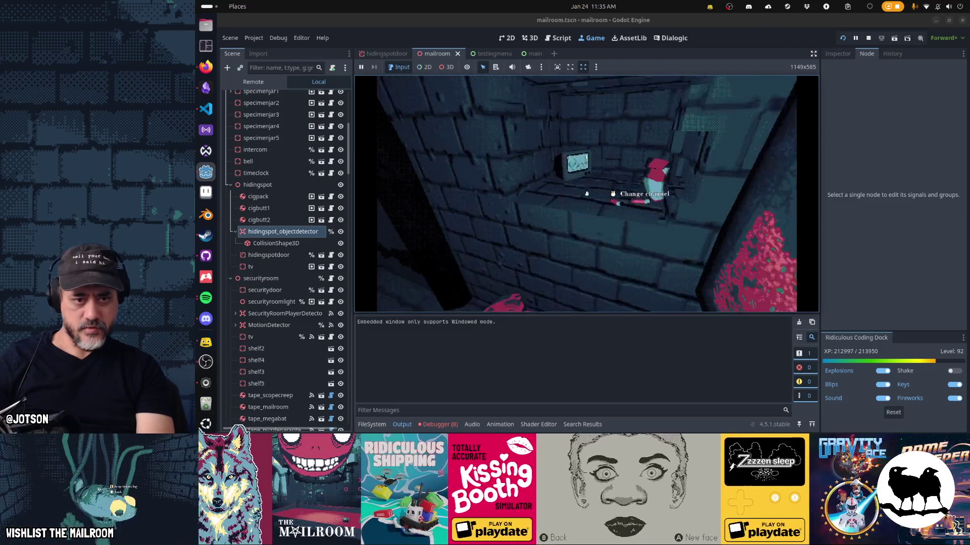
type("day 4")
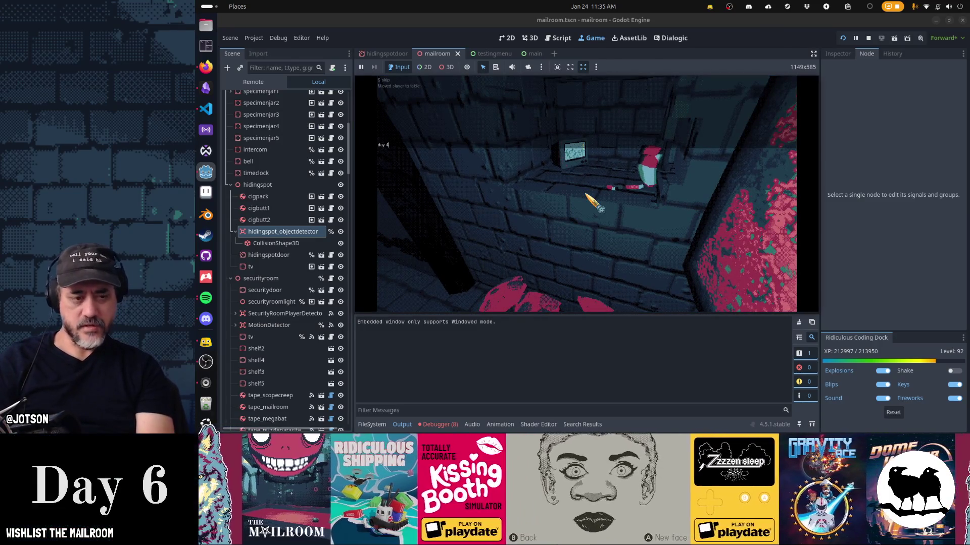
key("Return")
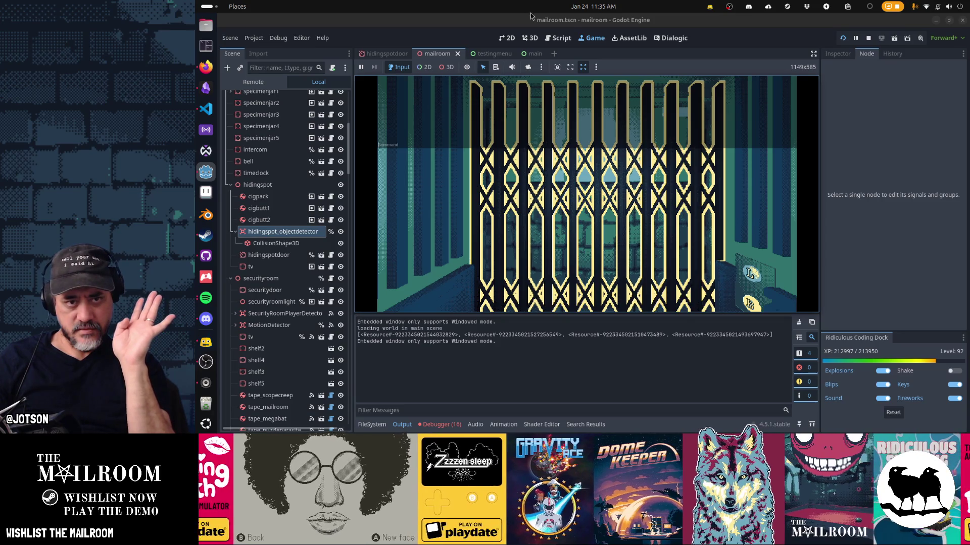
left_click(562, 38)
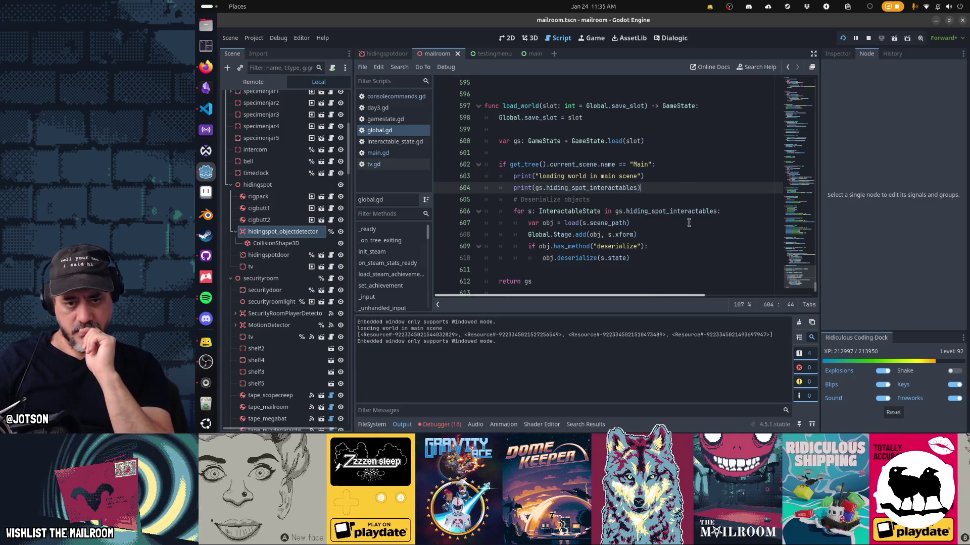
Print "deserializing" with s.scene_path before deserialize in load_world, save, and relaunch the game
left_click(689, 249)
key("Return")
type("print(\"desieri")
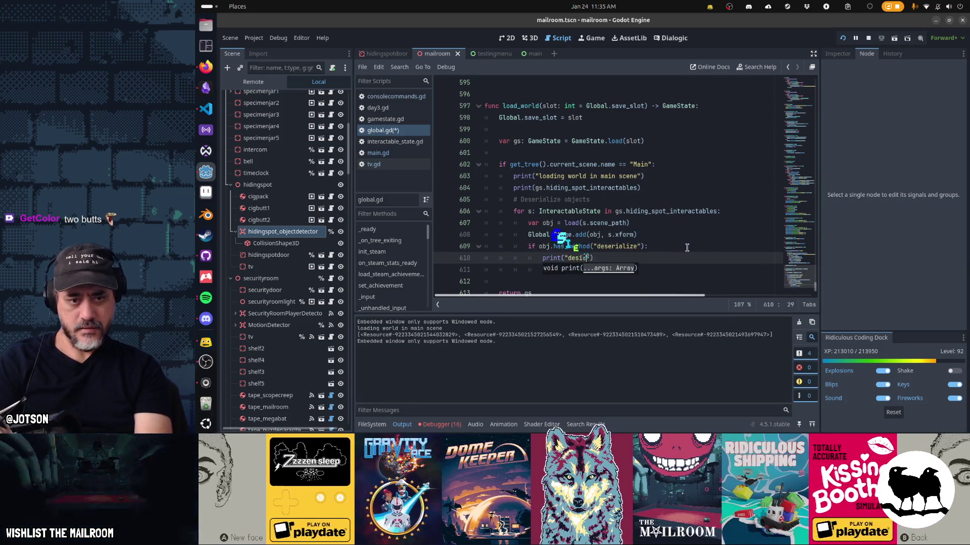
type("rializing")
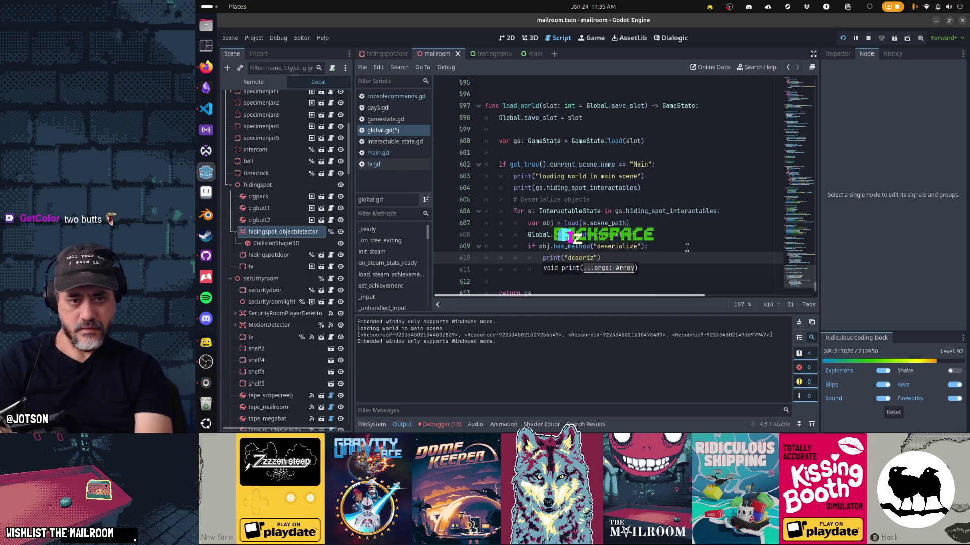
key("BackSpace")
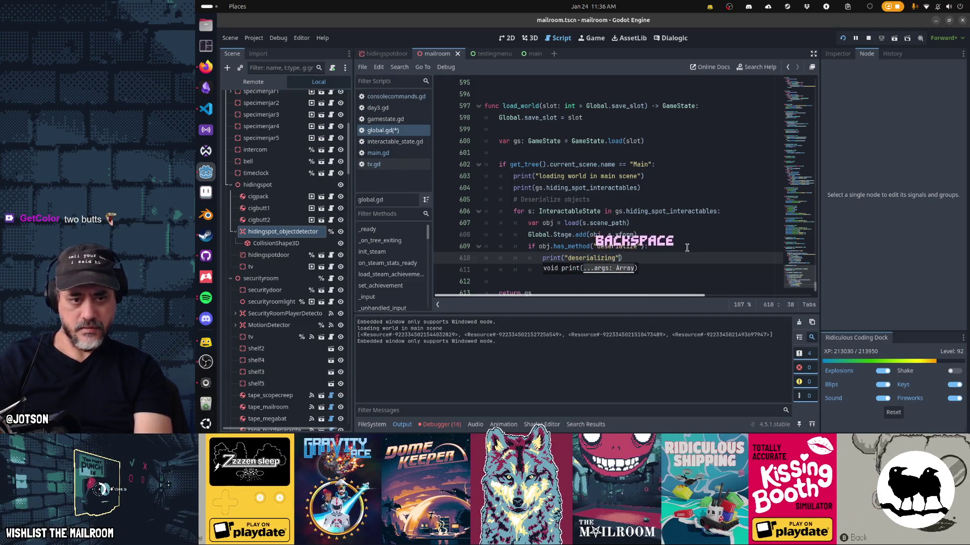
key("Home")
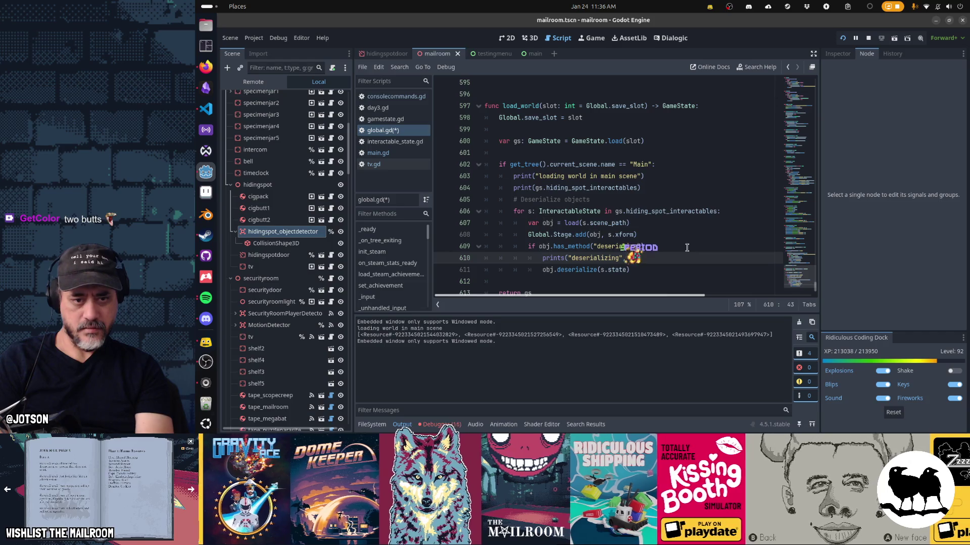
type("scene_path")
key("ctrl+s")
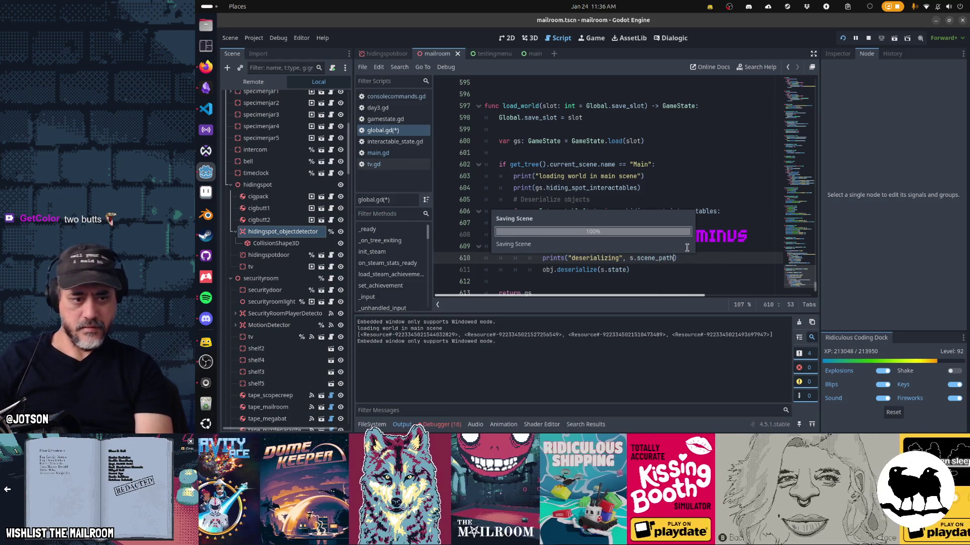
key("ctrl+F4")
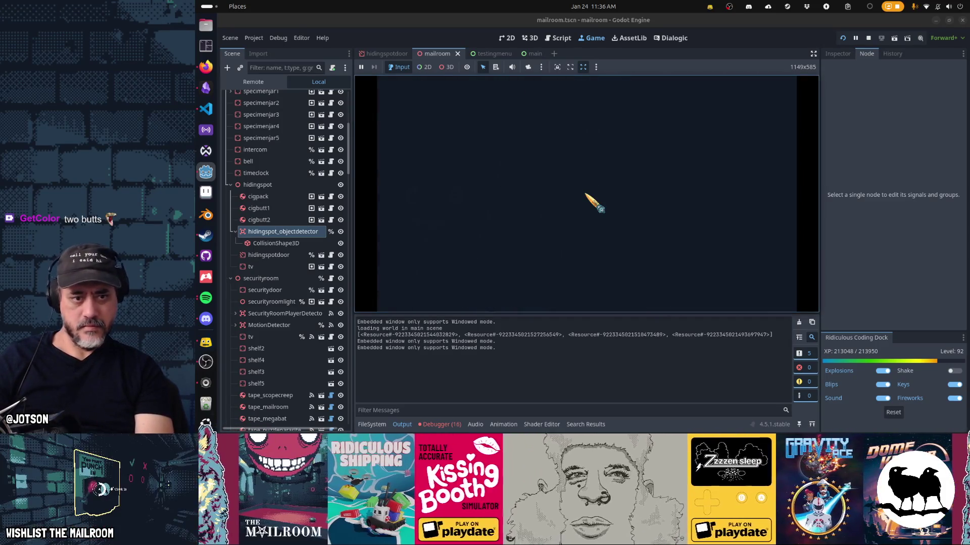
Test-run day 2 and skip to the table with 3, then return to global.gd
left_click(612, 196)
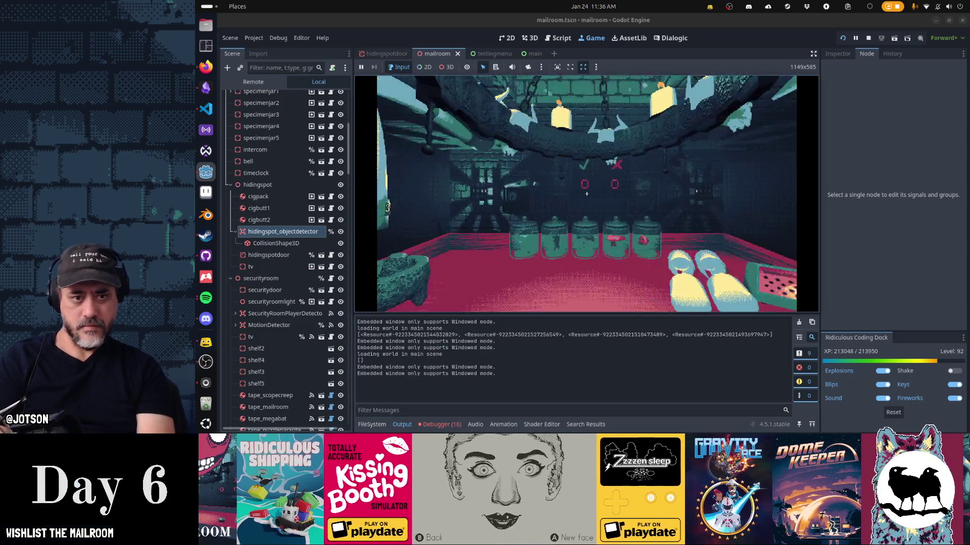
key("3")
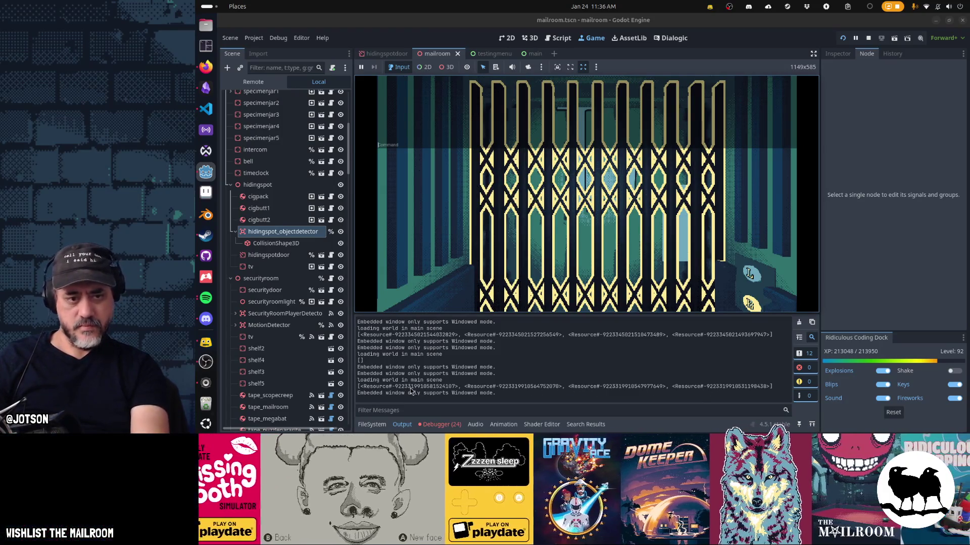
left_click(555, 43)
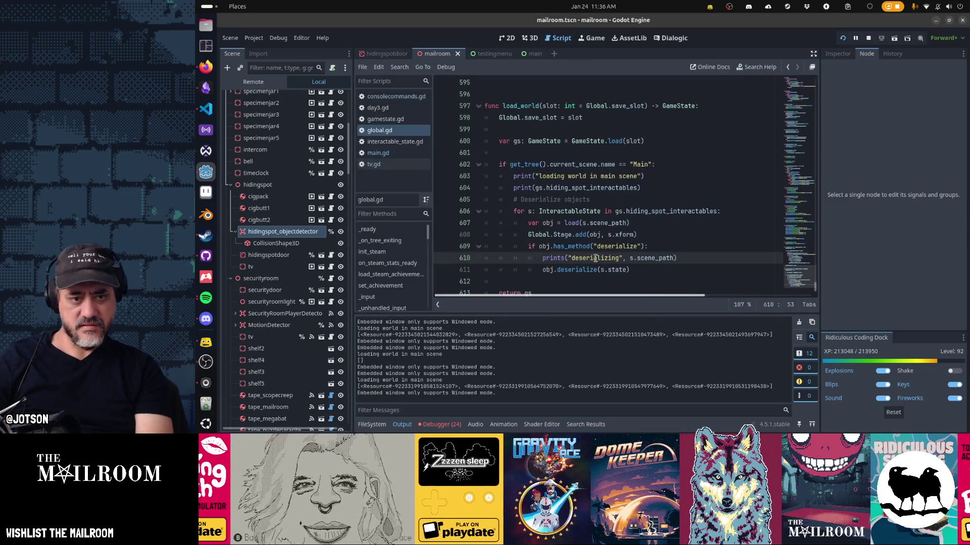
Delete the stray 'deserialize' line above func deserialize in tv.gd and save the script
left_click(610, 246)
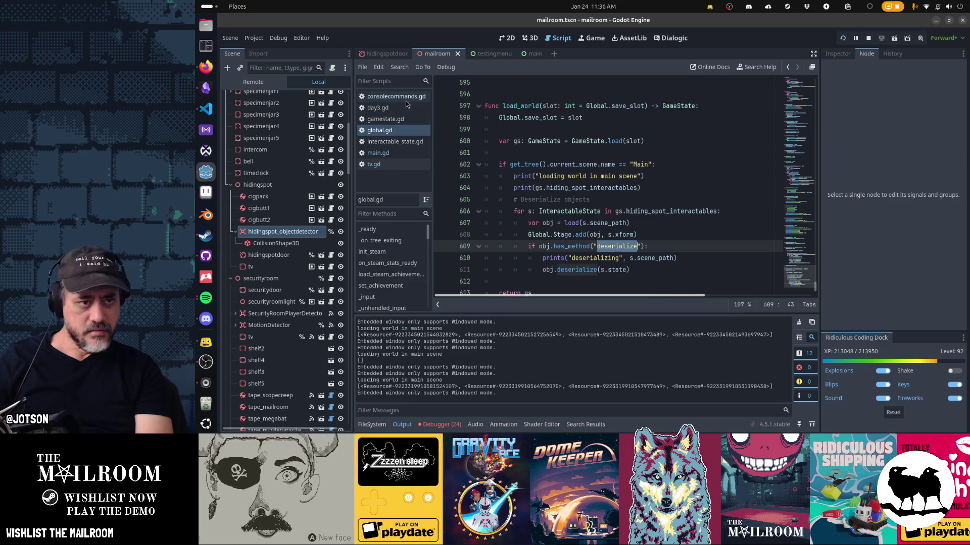
left_click(403, 165)
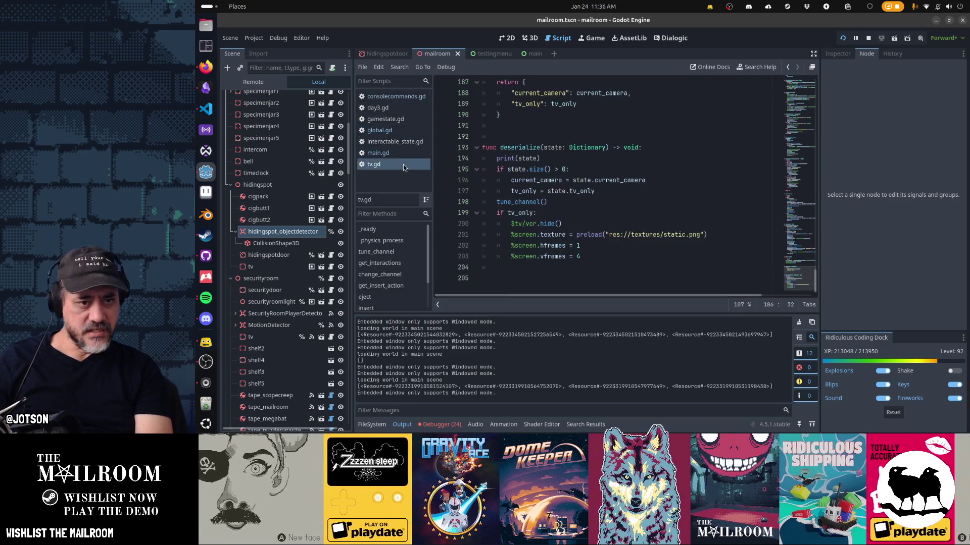
left_click(506, 137)
type("deserialize")
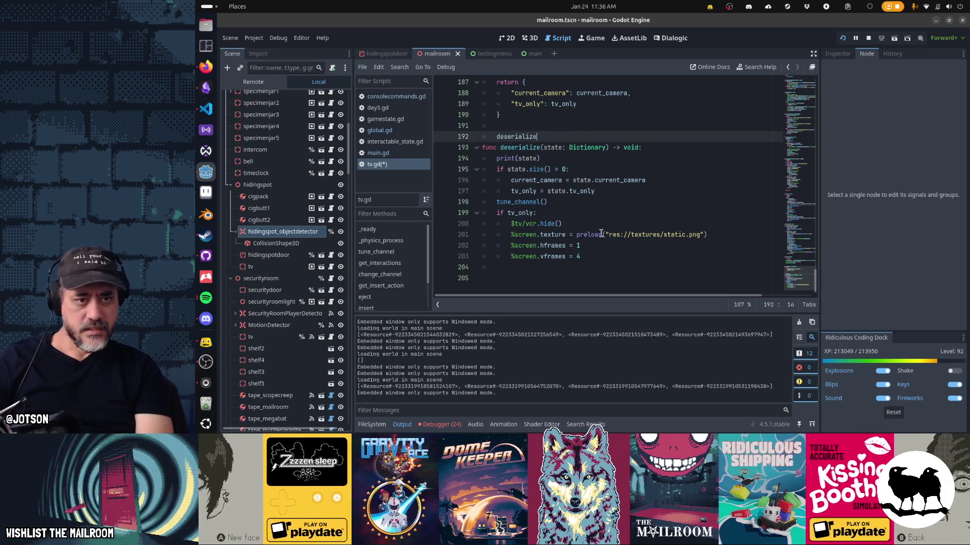
mouse_move(601, 234)
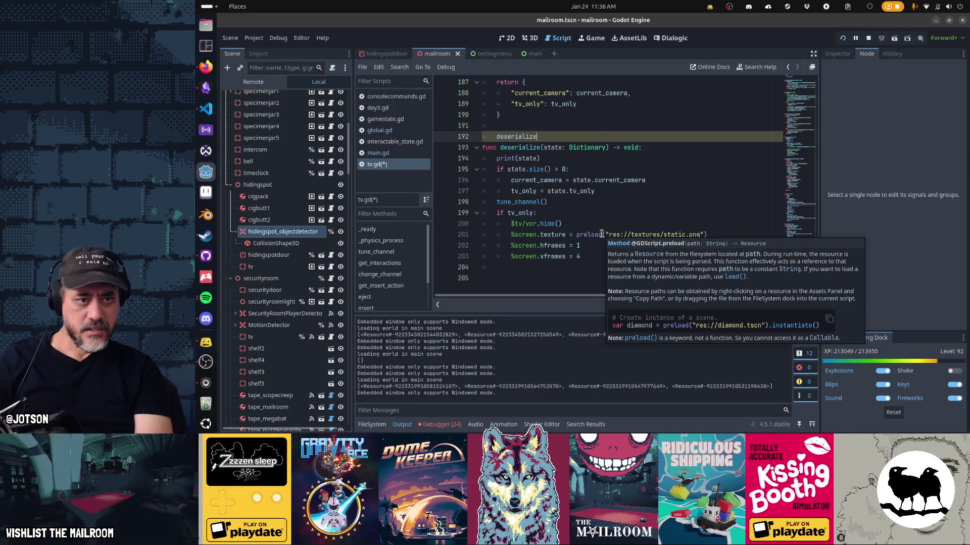
key("Left")
key("Left")
key("Left")
key("Home")
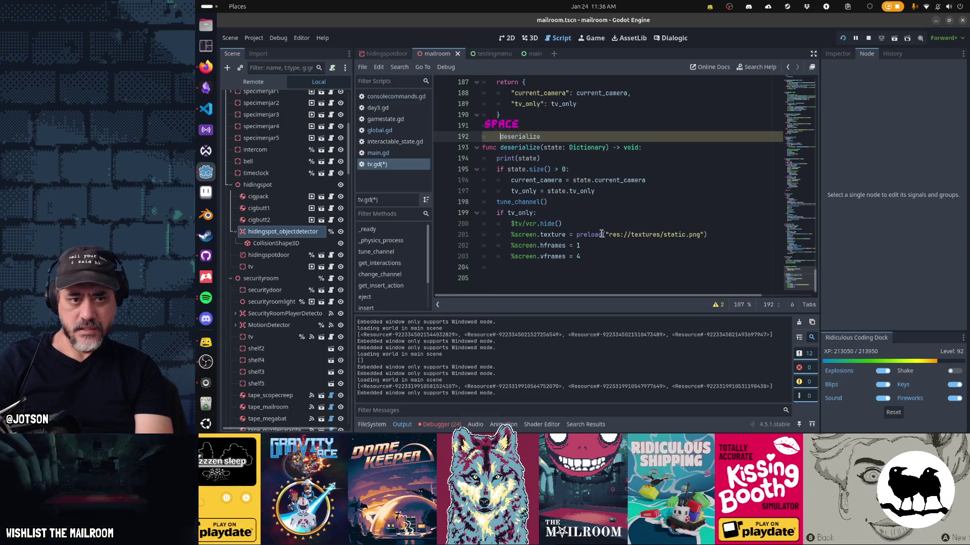
key("Down")
key("Right")
key("Right")
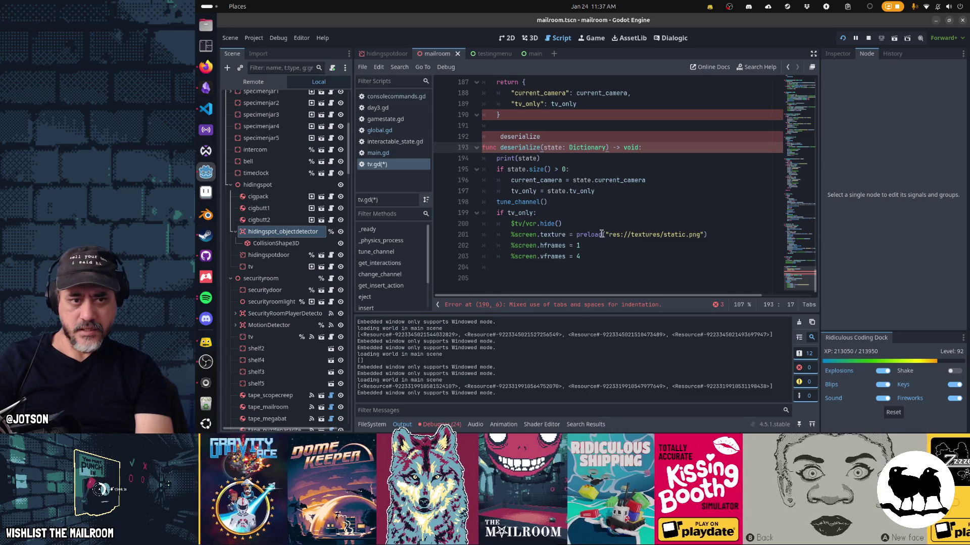
key("Up")
key("shift+Home")
key("BackSpace")
key("BackSpace")
key("ctrl+s")
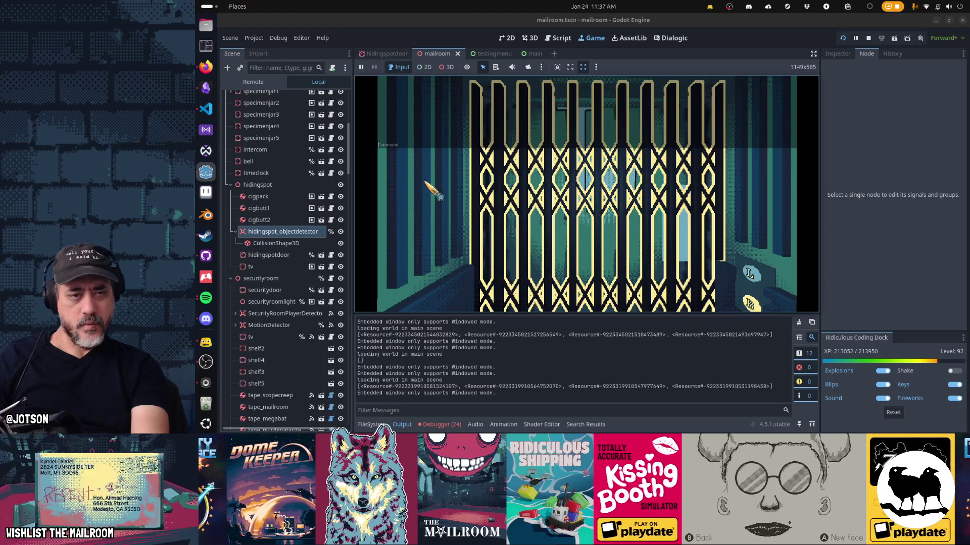
left_click(559, 42)
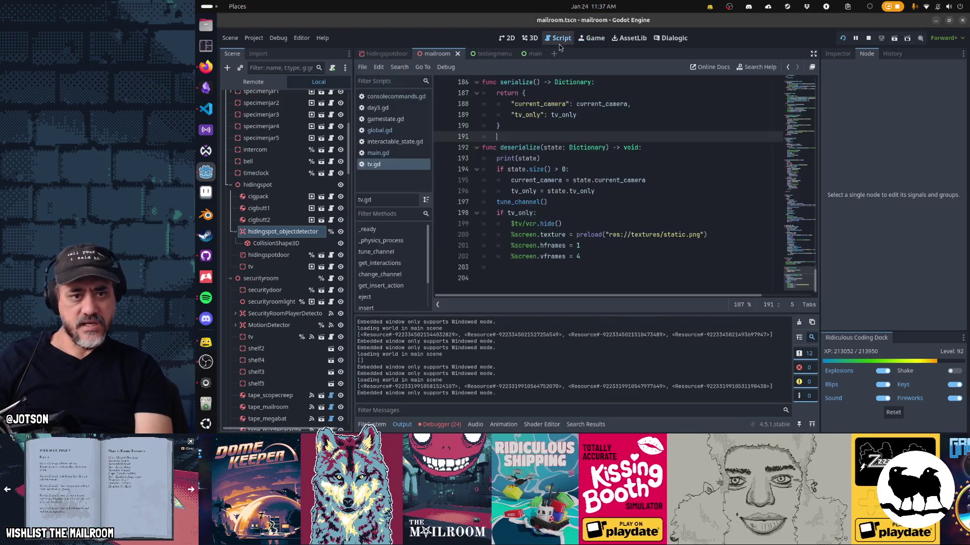
Reopen global.gd's load_world and review the hiding_spot_interactables loop on lines 604–606
left_click(411, 150)
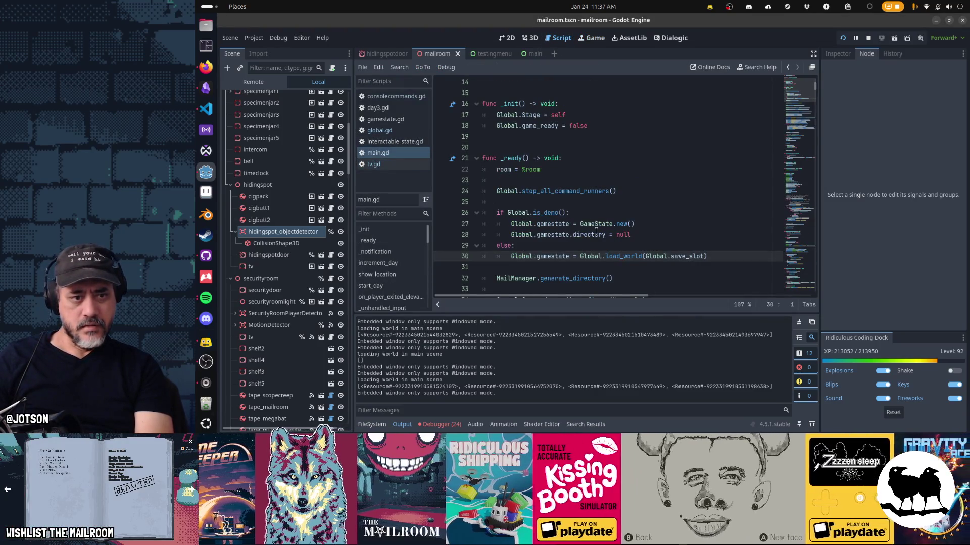
left_click(384, 130)
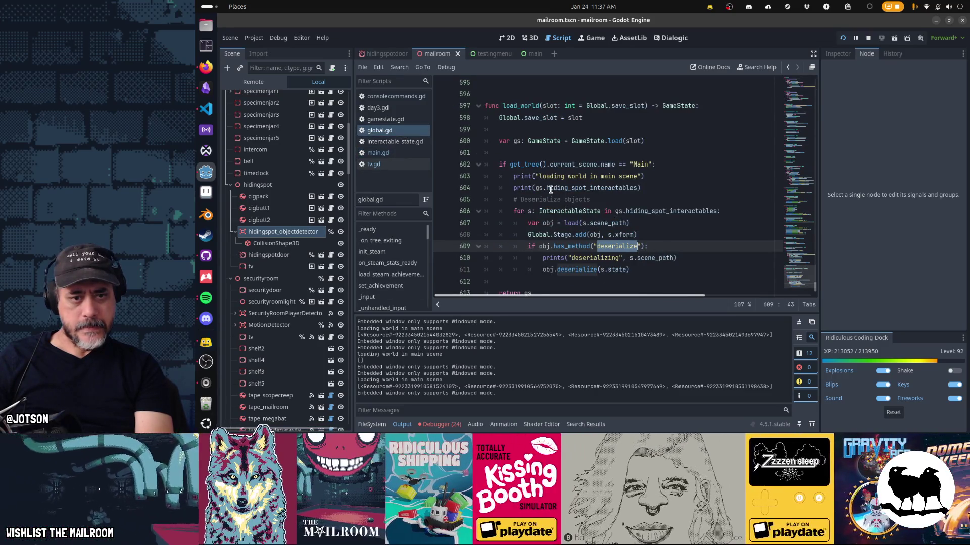
left_click_drag(550, 188, 640, 188)
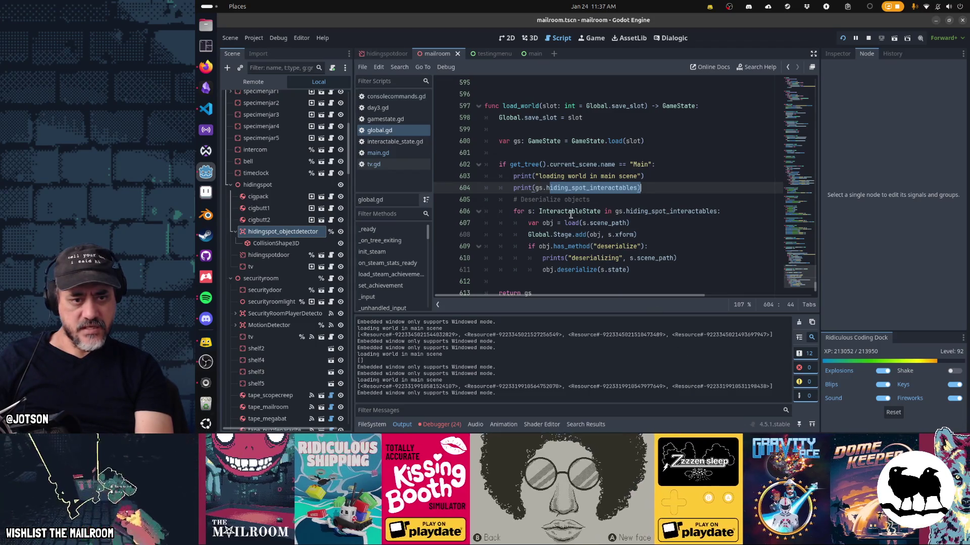
left_click_drag(514, 211, 727, 211)
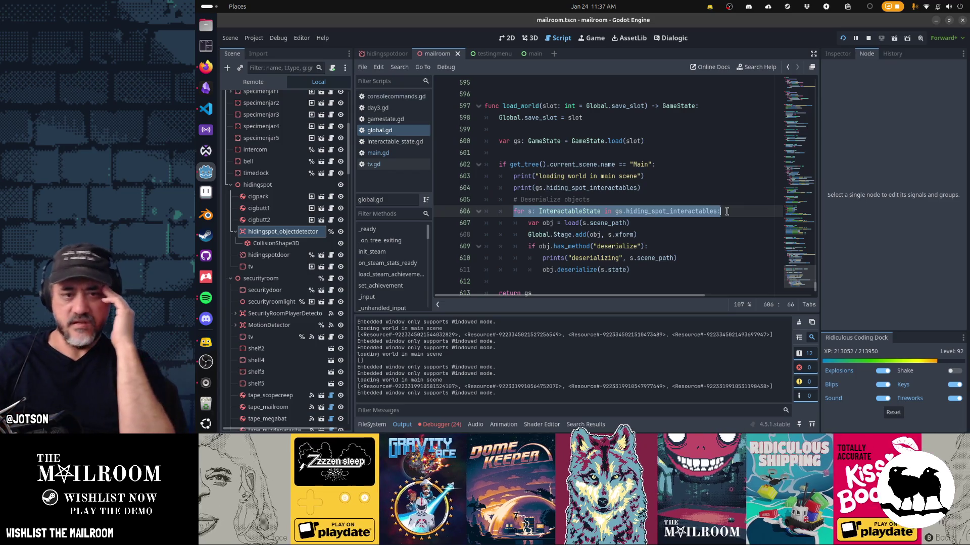
left_click(583, 246)
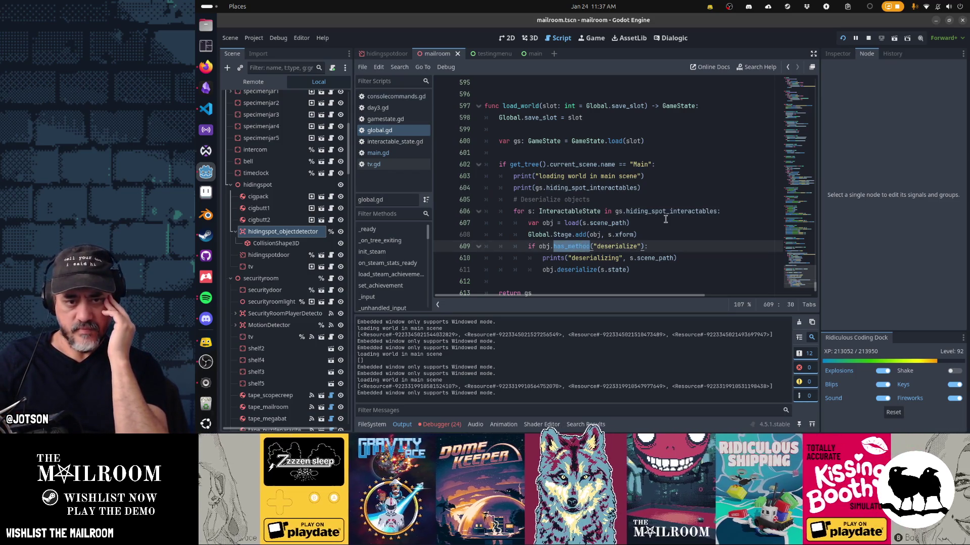
Add a debug print of "creating" with s.scene_path inside the load_world loop
left_click(665, 221)
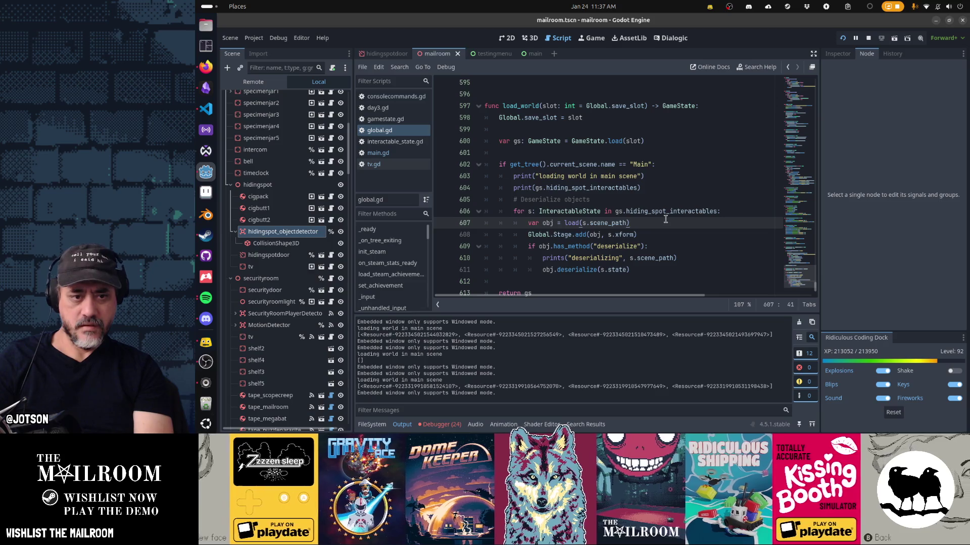
key("ctrl+shift+Return")
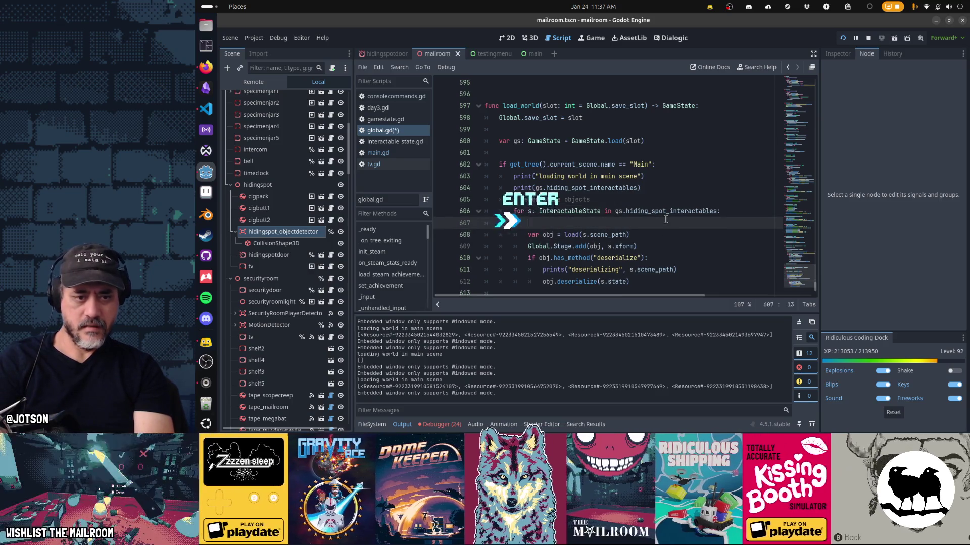
type("\"creating\", ")
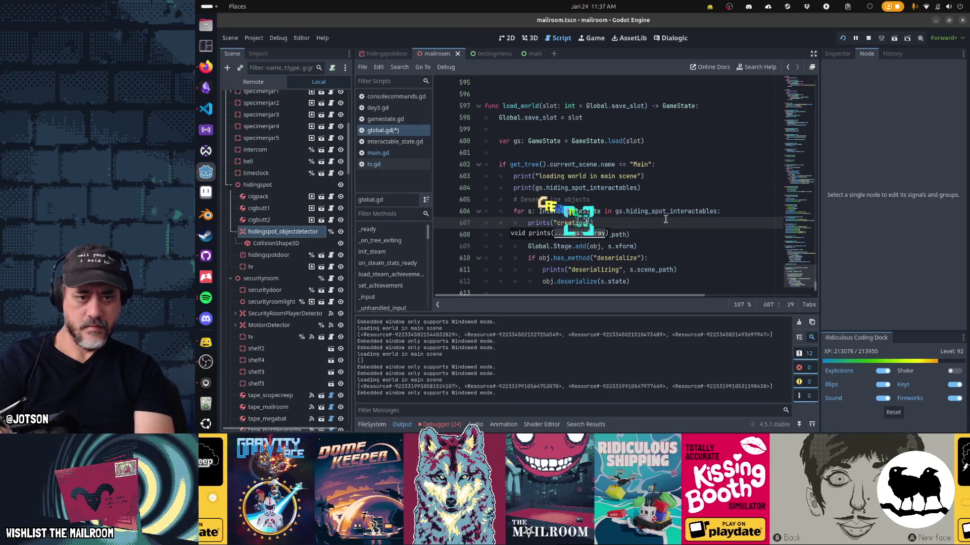
type("s.scene_")
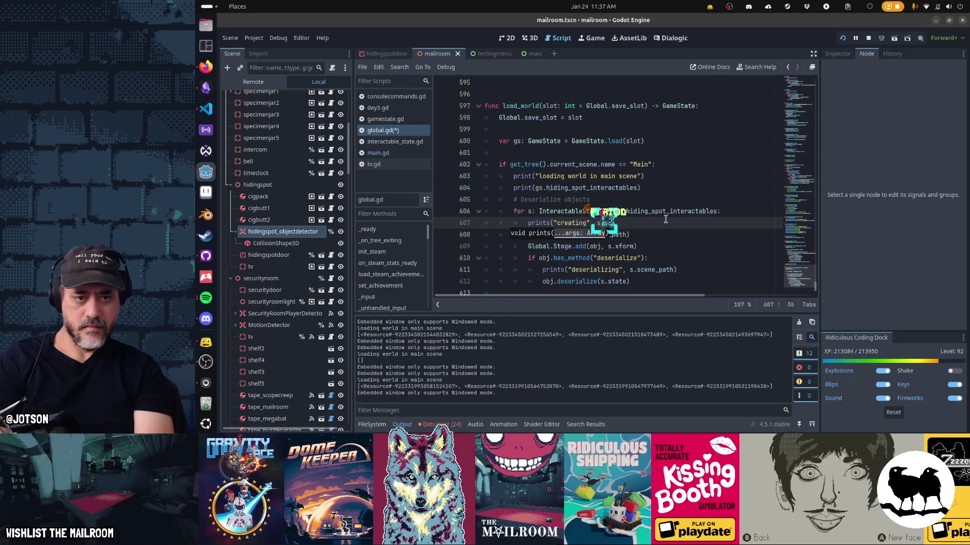
key("Return")
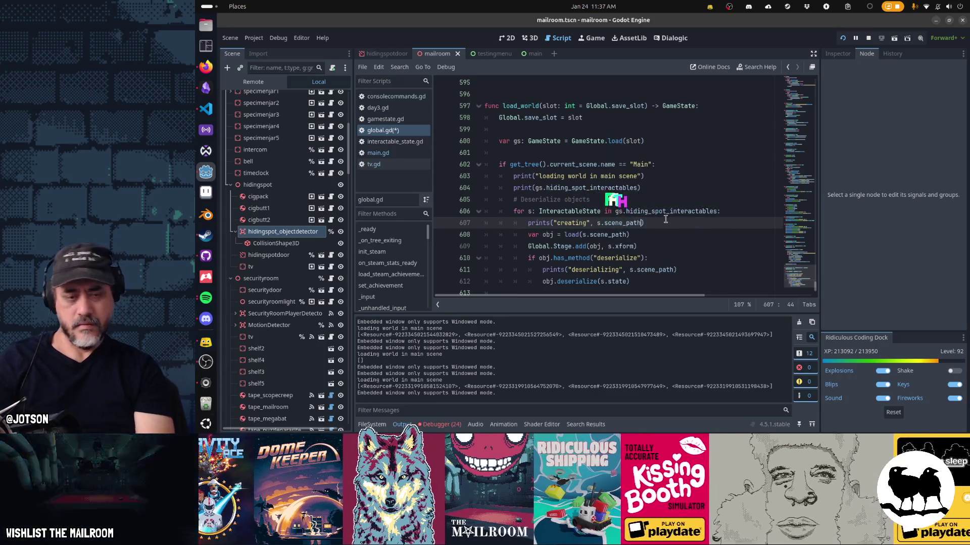
key("Down")
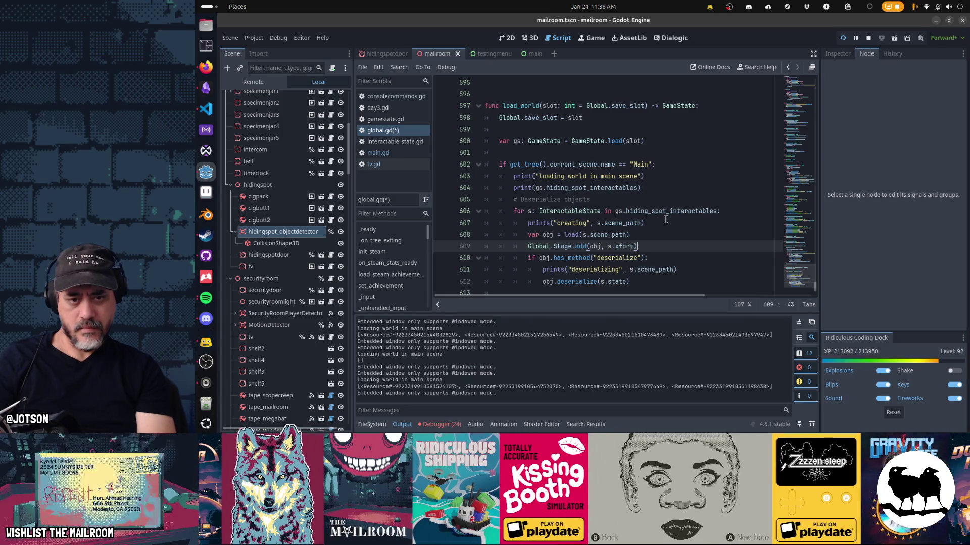
Move the print above the has_method check, add obj.has_method("deserialize"), and save global.gd
left_click(666, 219)
key("ctrl+x")
key("Down")
key("Down")
key("ctrl+v")
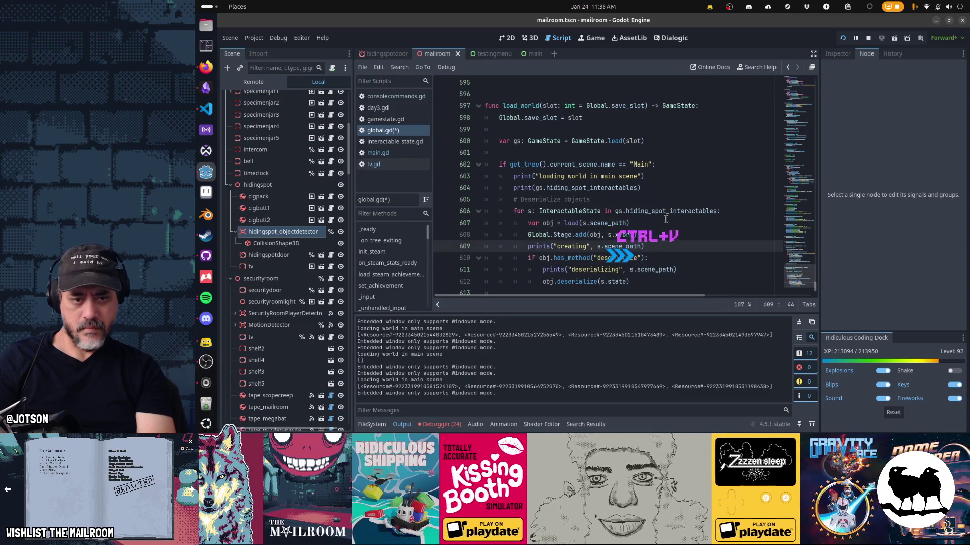
key("Up")
type(", ")
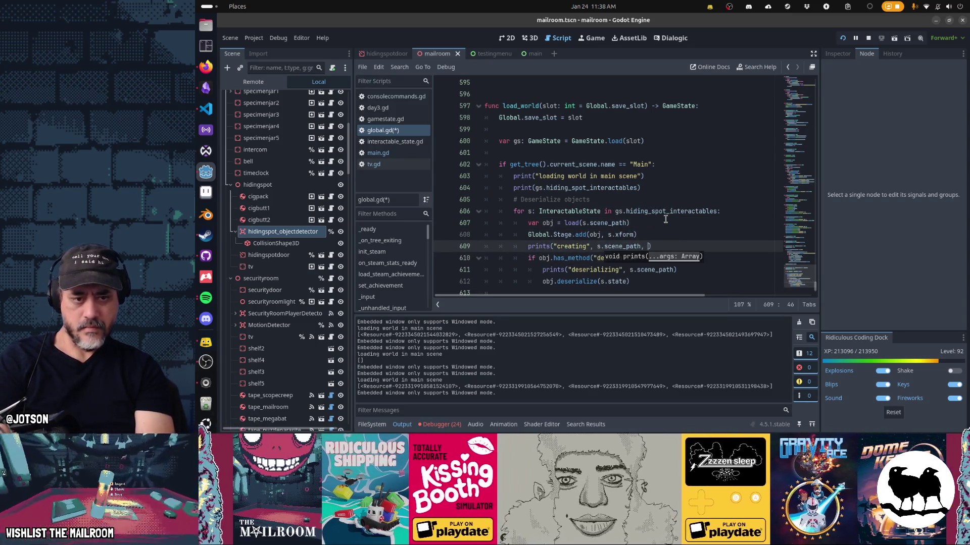
type("obj.has_met")
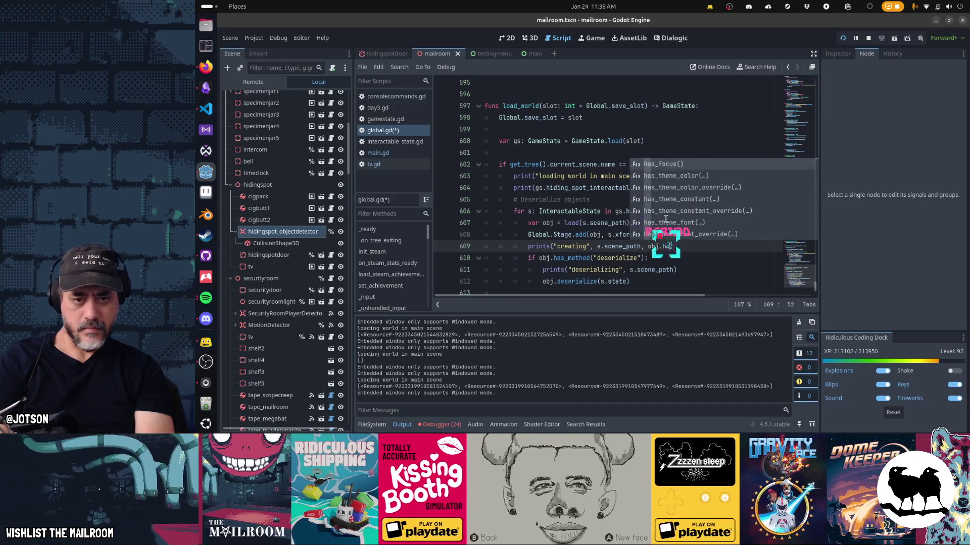
key("Return")
type("\"deseria")
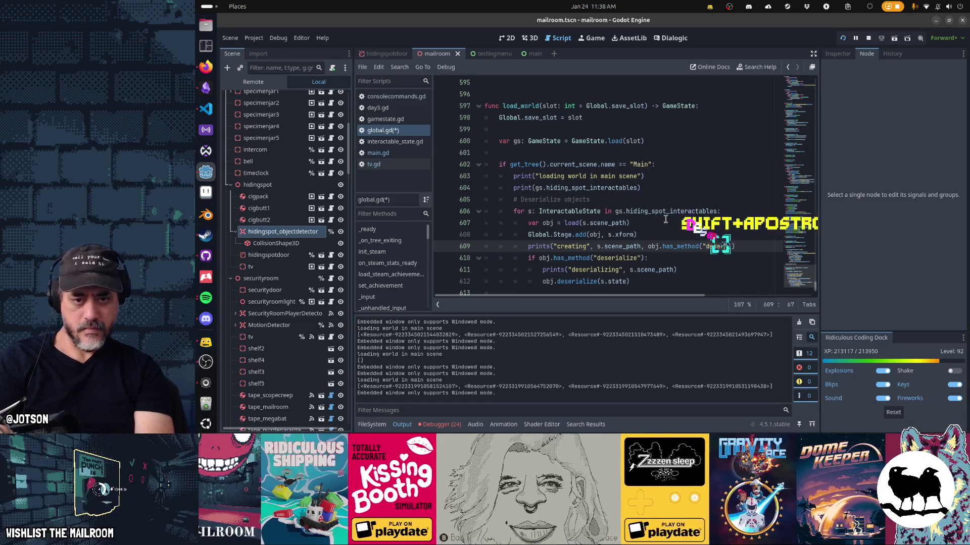
type("lize")
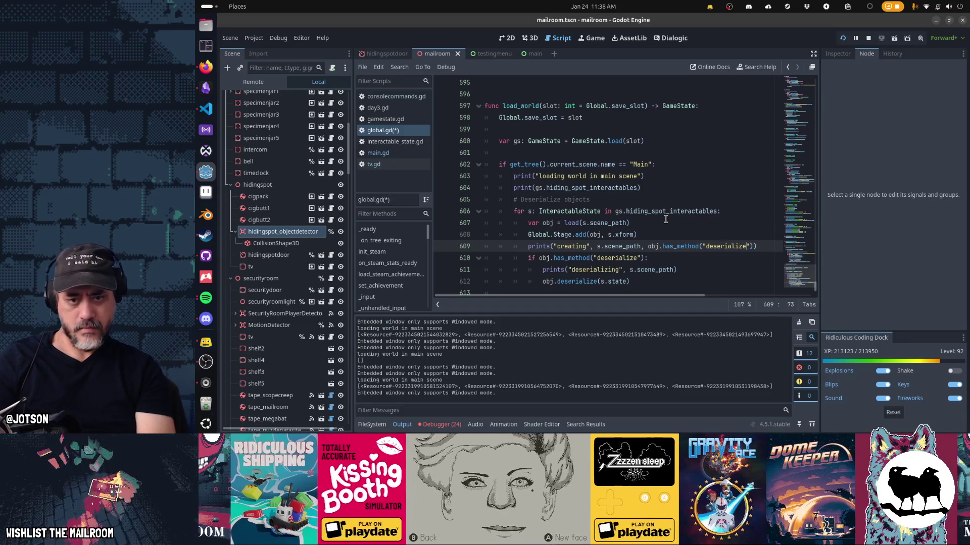
key("Down")
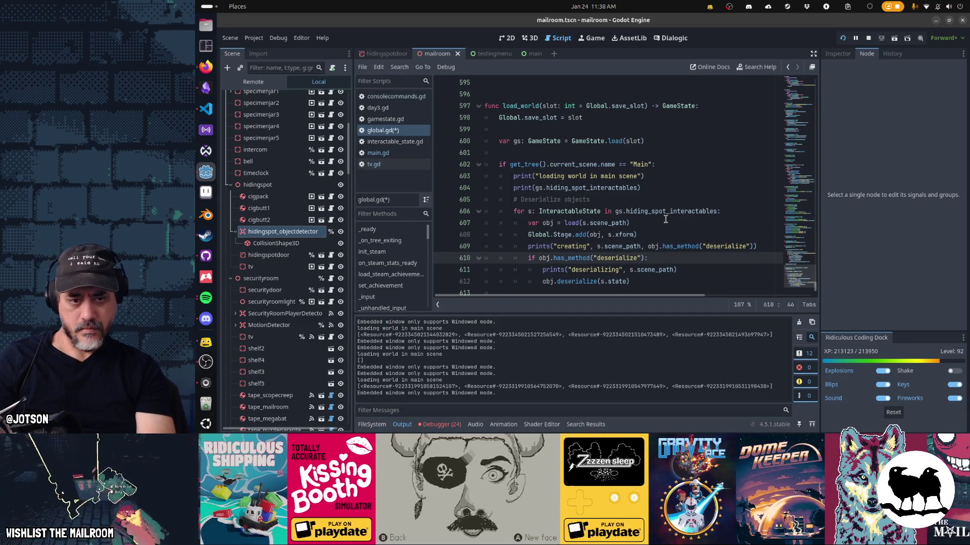
key("ctrl+d")
key("Escape")
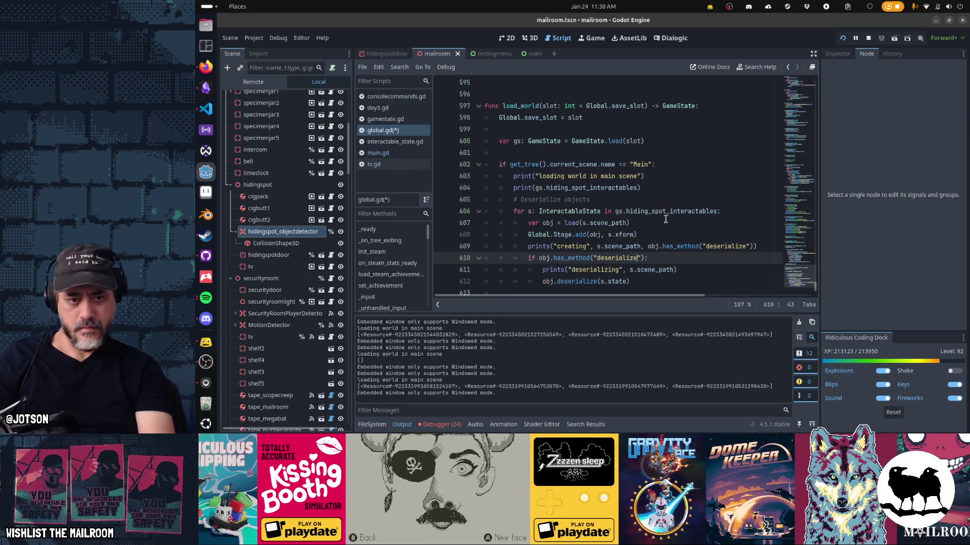
key("ctrl+s")
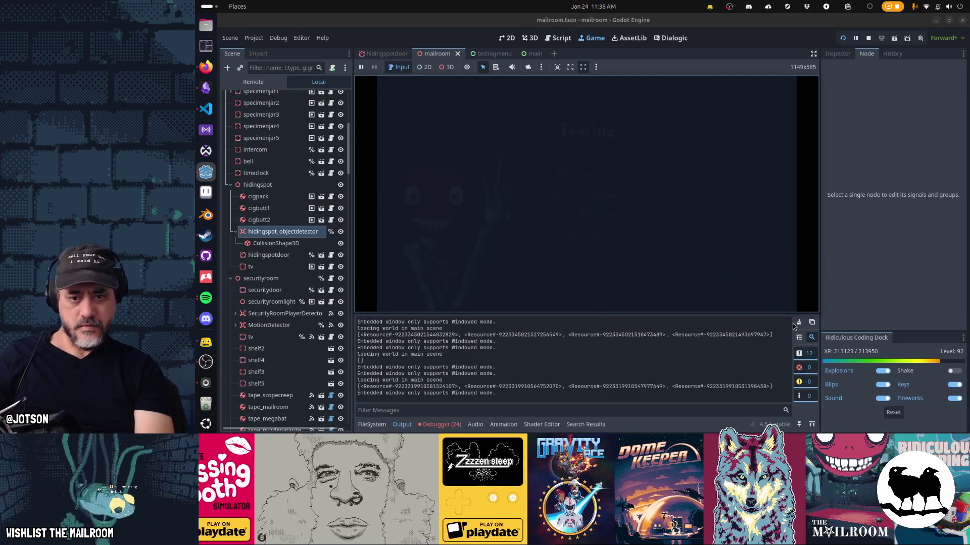
Play day 3 from the Testing menu, pause the game, and return to the script code
left_click(610, 176)
left_click(613, 205)
left_click(588, 179)
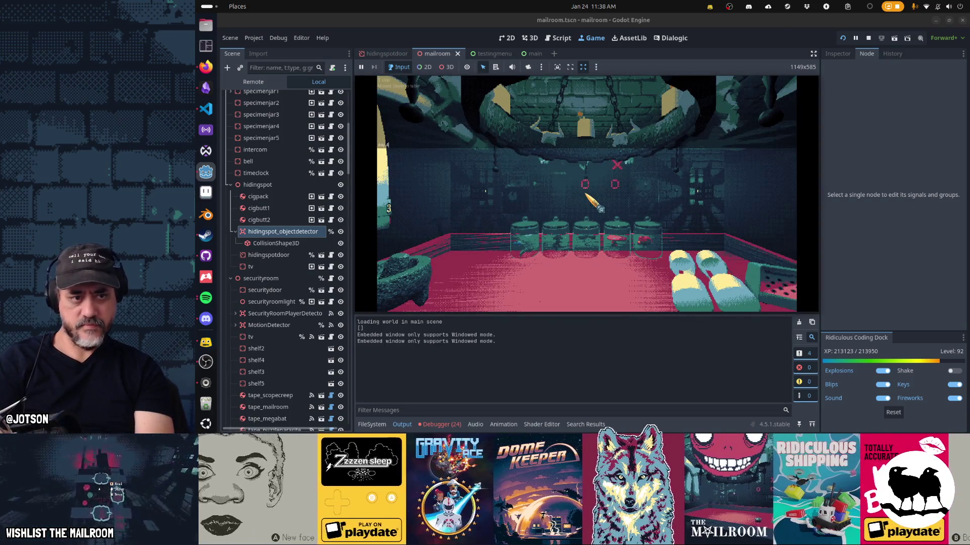
key("Escape")
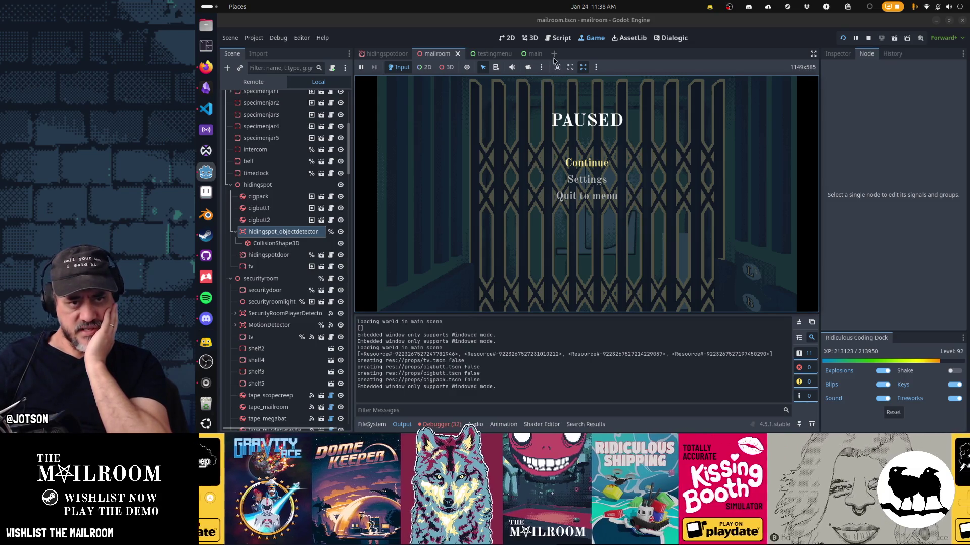
left_click(558, 38)
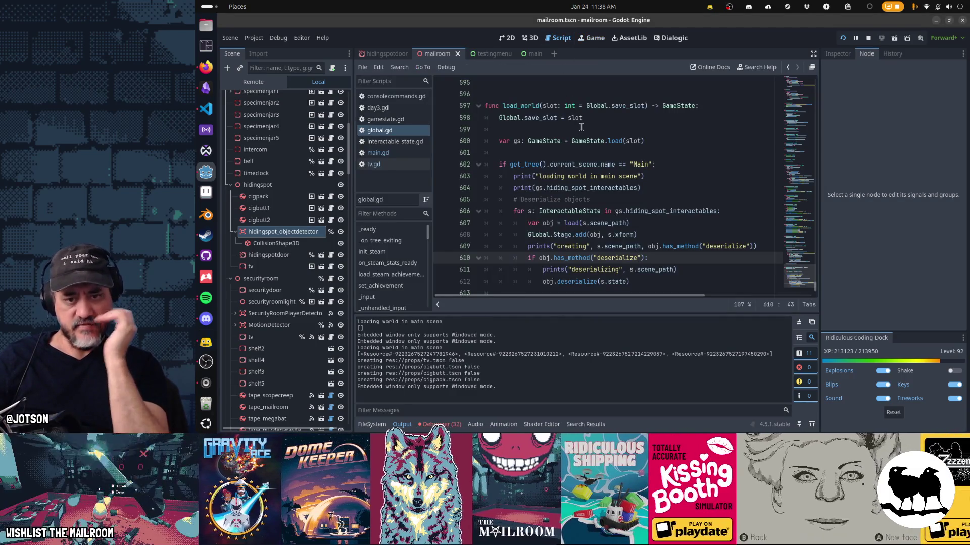
double_click(726, 246)
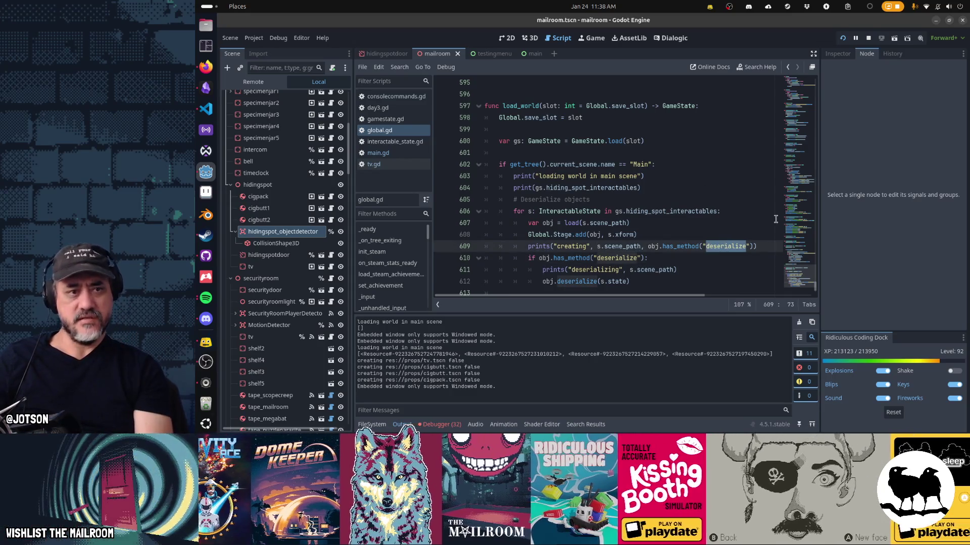
left_click(392, 166)
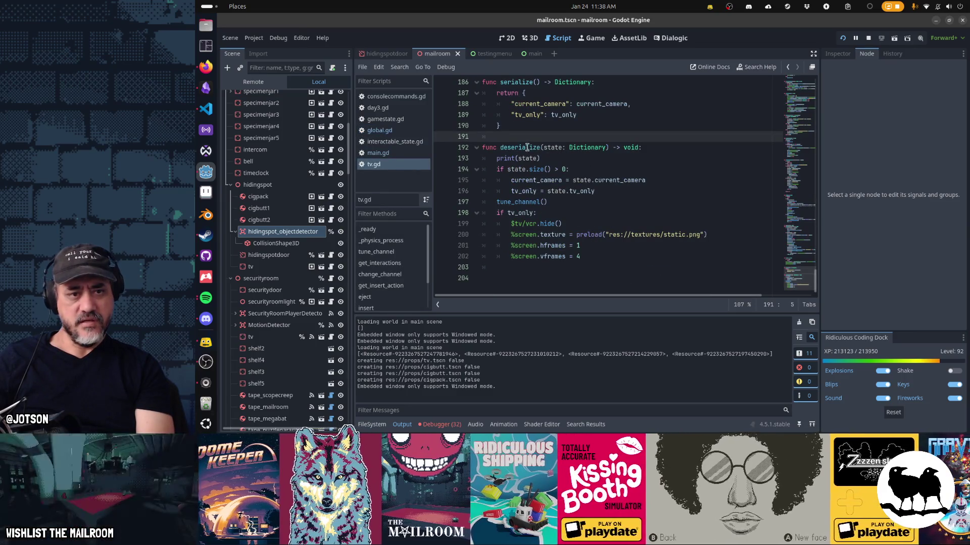
double_click(520, 148)
key("ctrl+v")
key("ctrl+z")
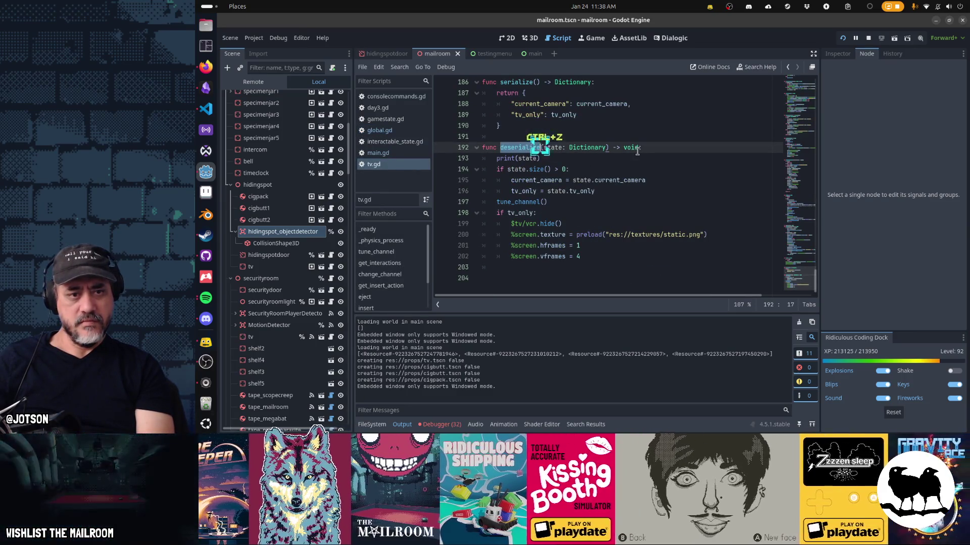
left_click(577, 133)
key("ctrl+f")
type("deserialize")
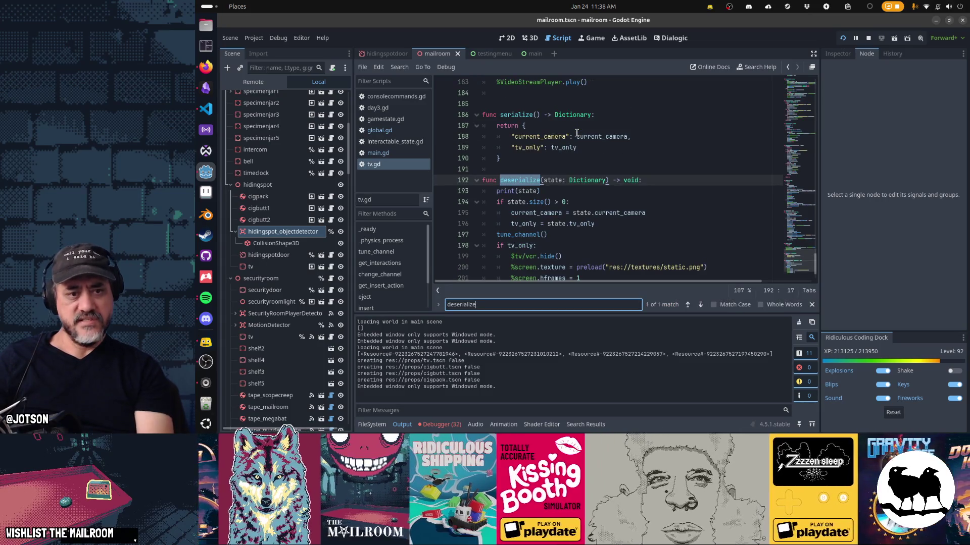
key("Escape")
left_click(387, 156)
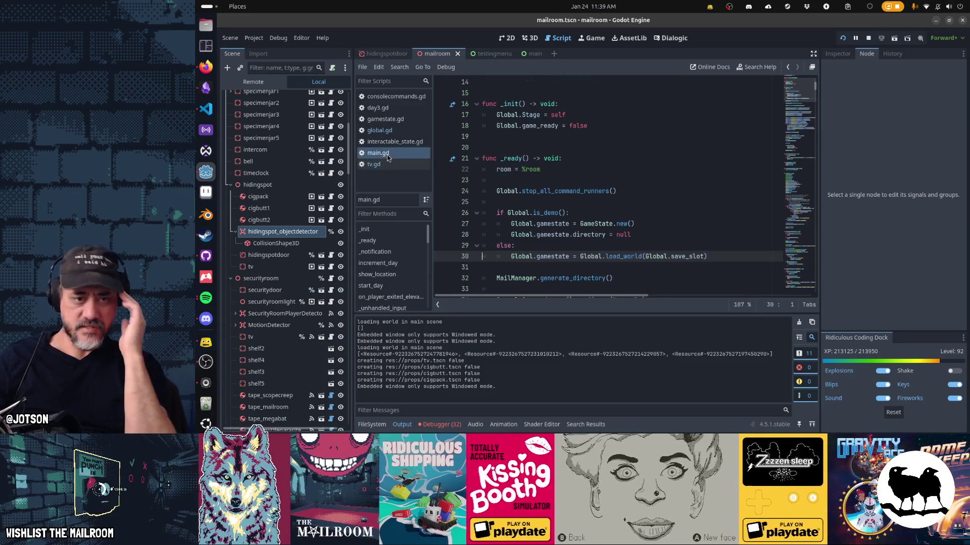
mouse_move(596, 238)
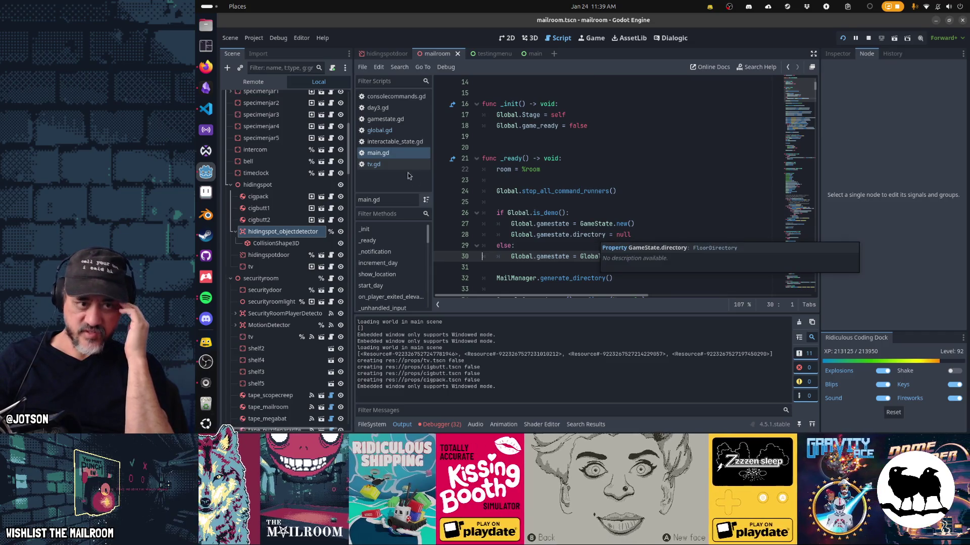
left_click(392, 132)
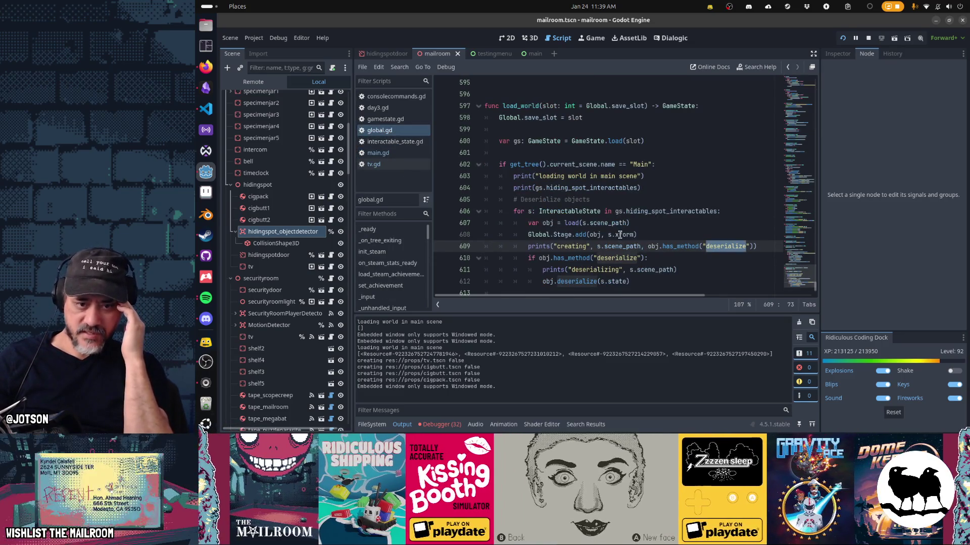
mouse_move(620, 235)
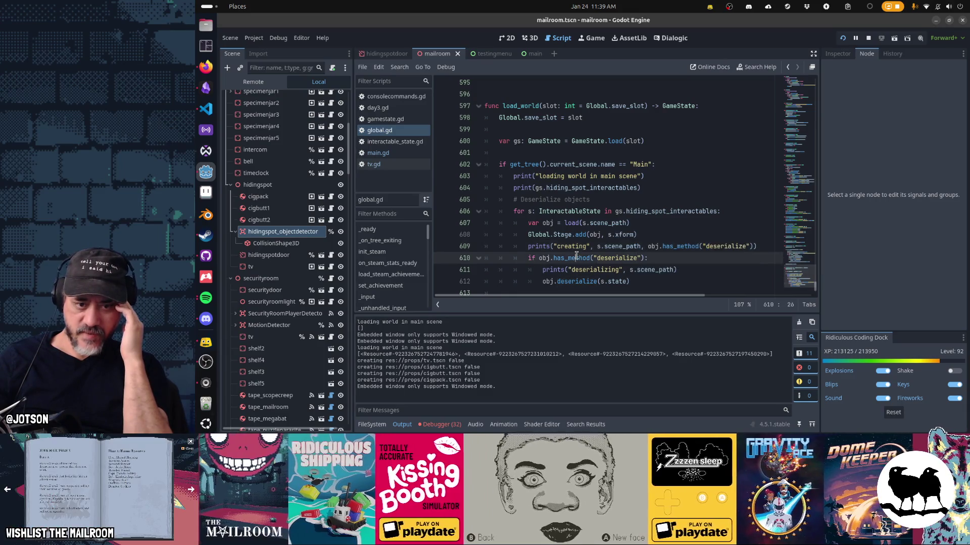
mouse_move(576, 256)
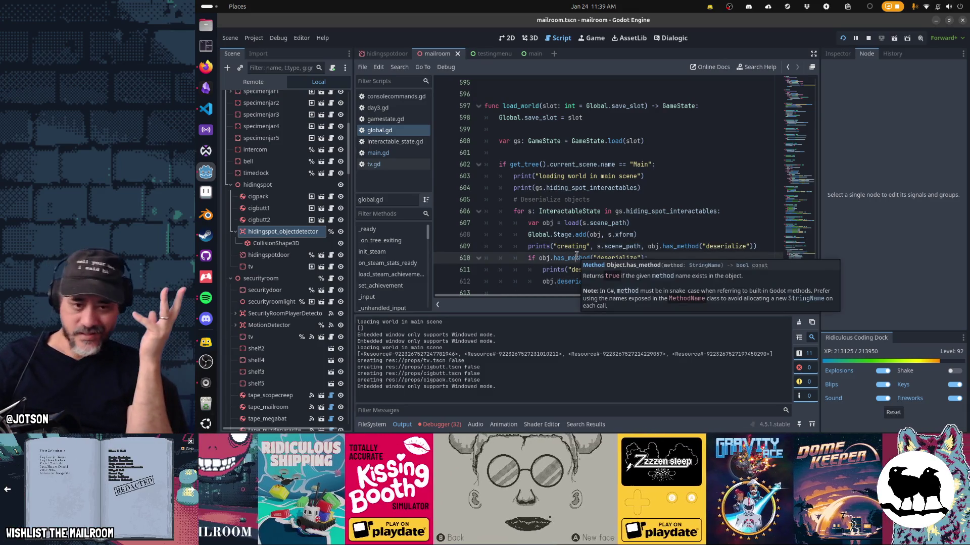
Open the Object class reference for has_method, then switch toward the browser window
left_click(668, 247, "ctrl")
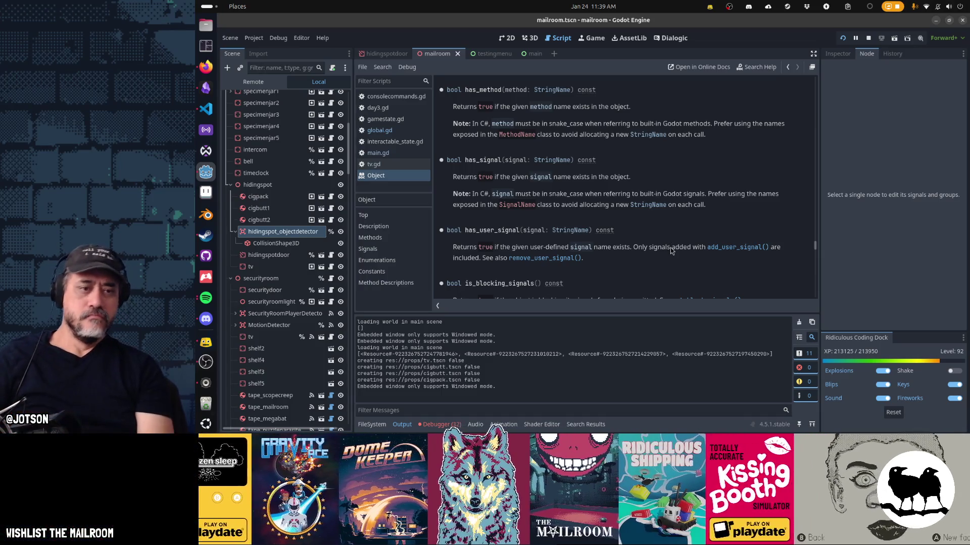
key("alt+Tab")
key("Tab")
key("Tab")
key("Tab")
key("Tab")
key("Tab")
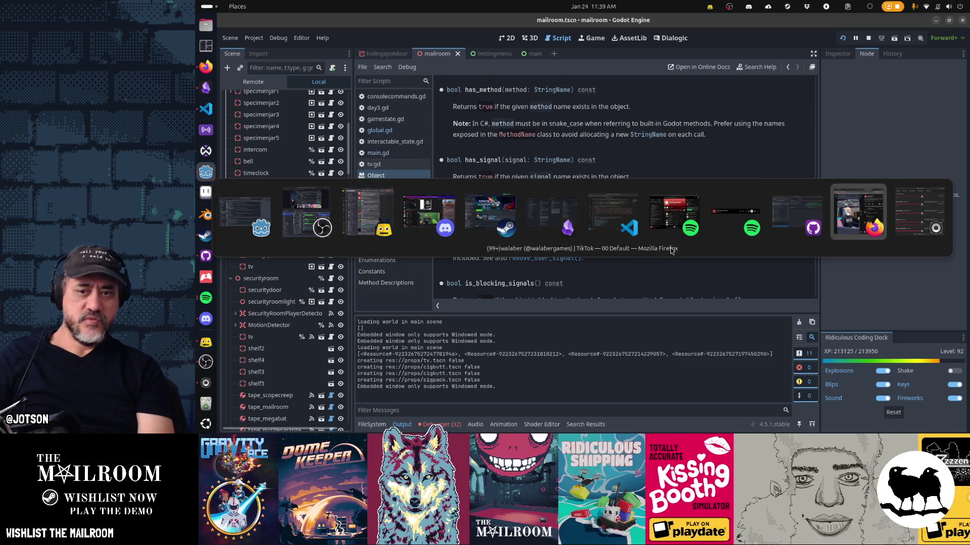
Google 'godot has_method false when object creating in code' in a new tab, read results, return to Godot
key("ctrl+t")
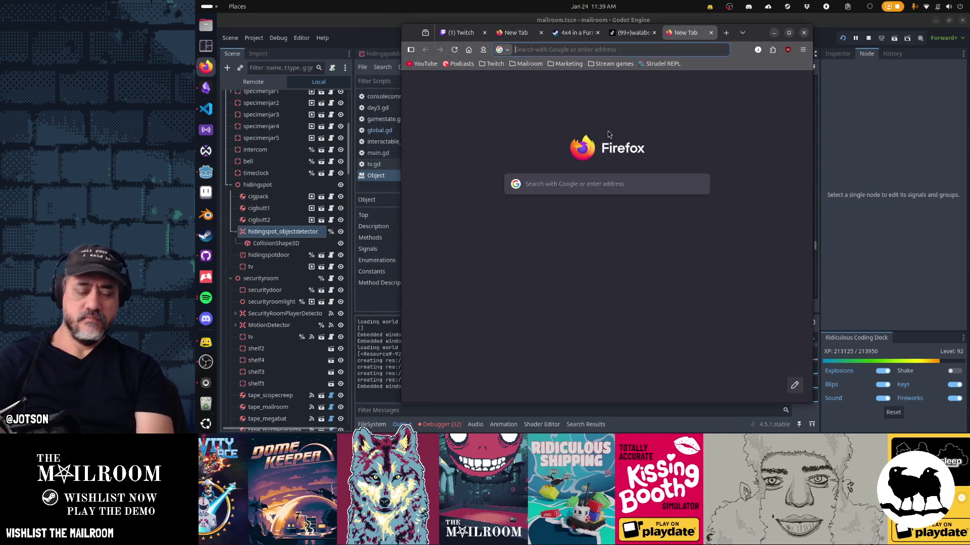
type("god")
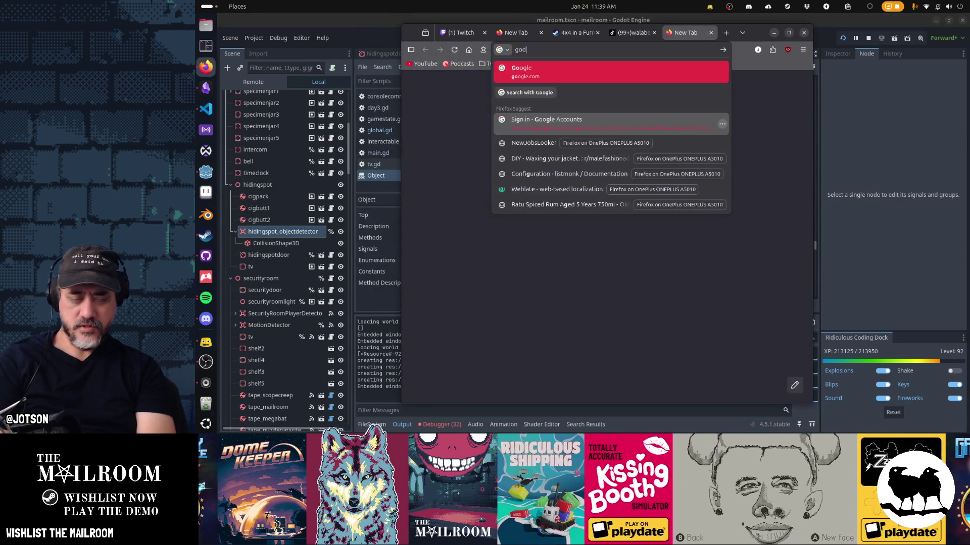
type("ot has_met")
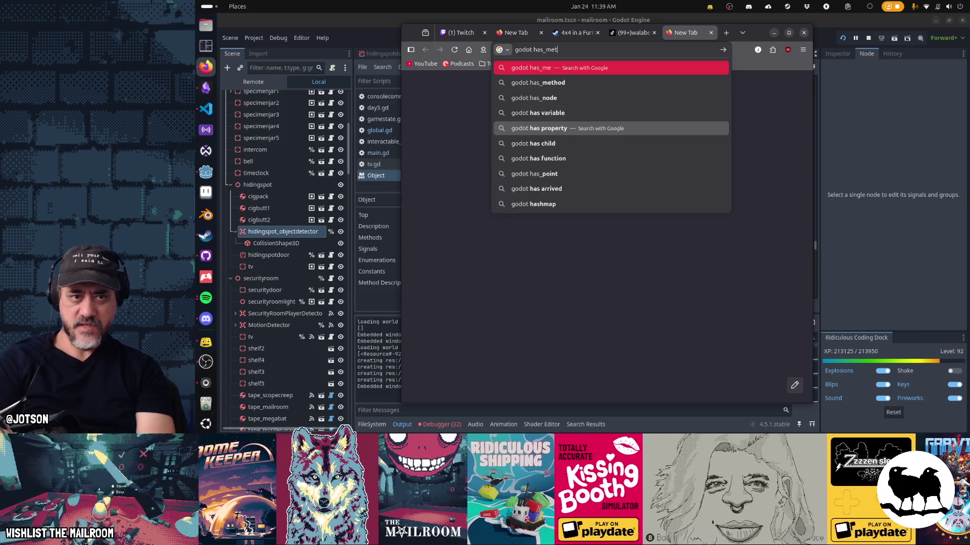
type("hod false when ")
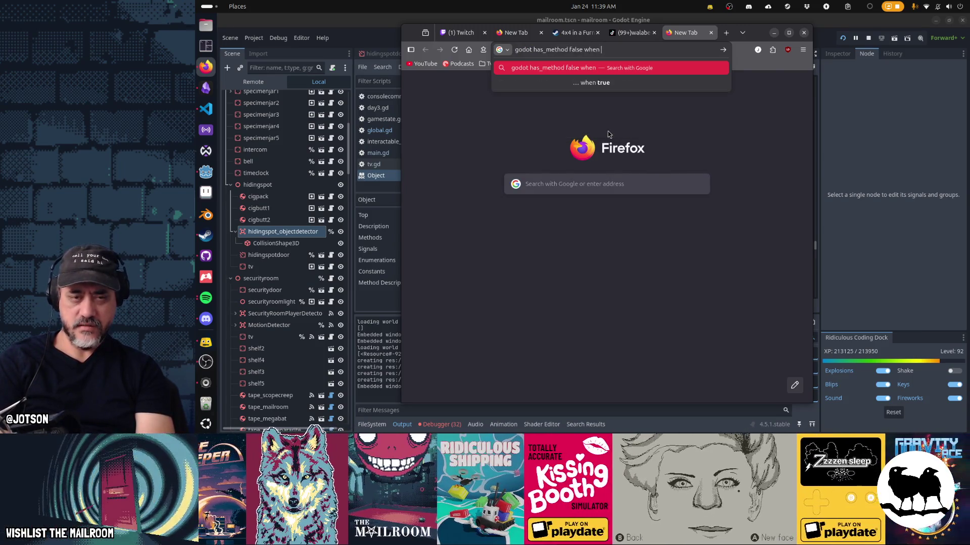
type("object creating ")
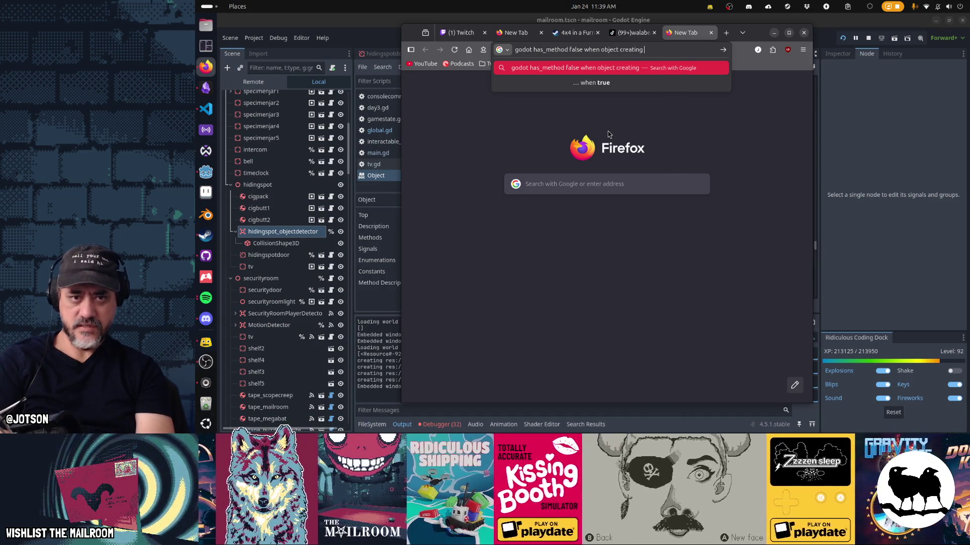
type("in code")
key("Return")
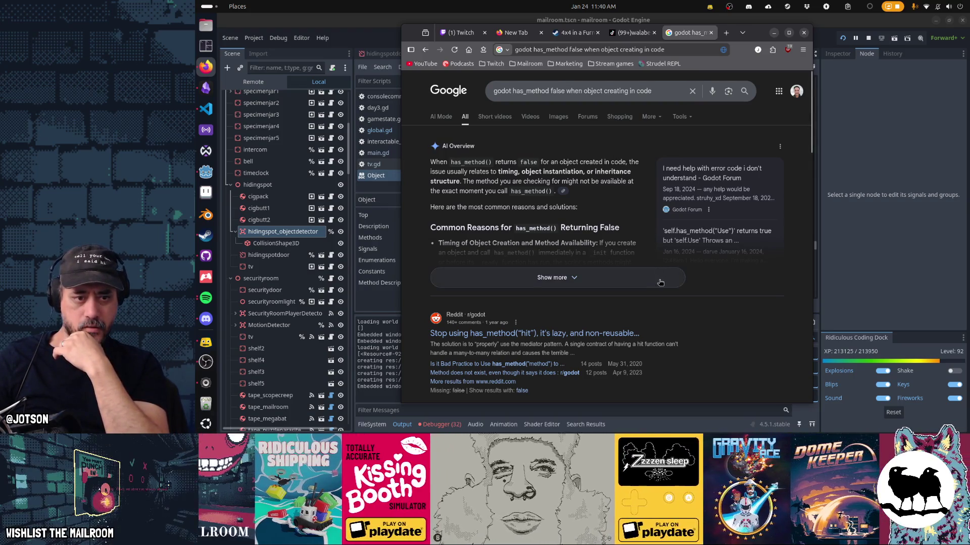
scroll(657, 272, "down", 3)
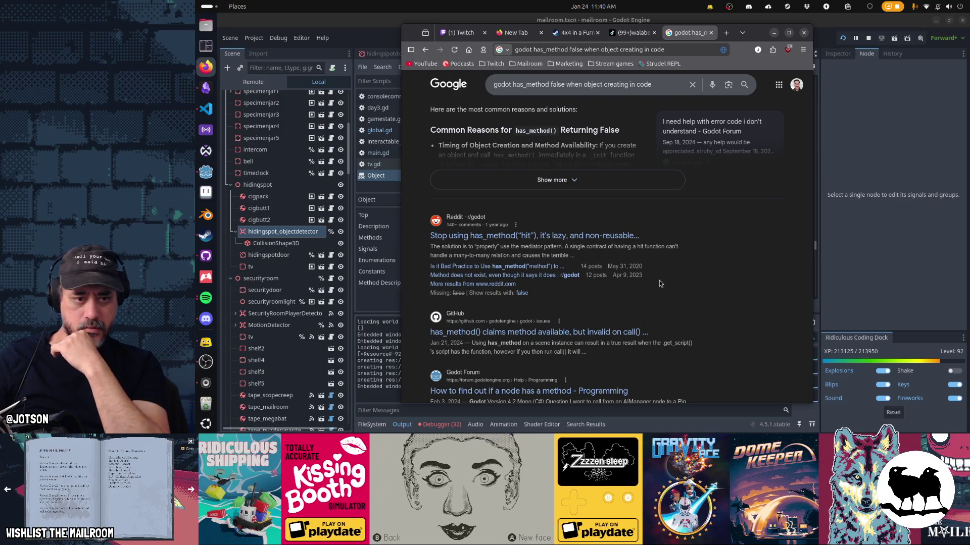
scroll(659, 281, "down", 2)
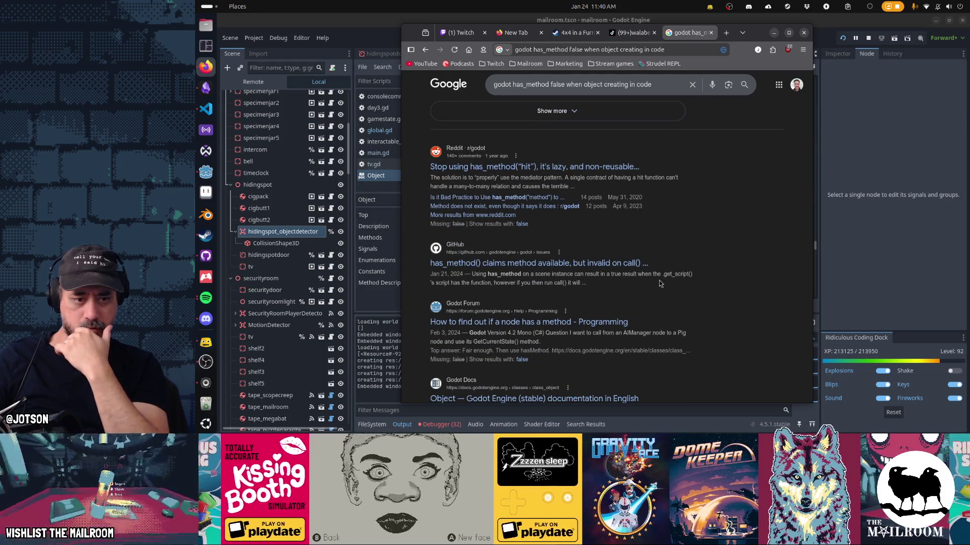
scroll(659, 281, "down", 3)
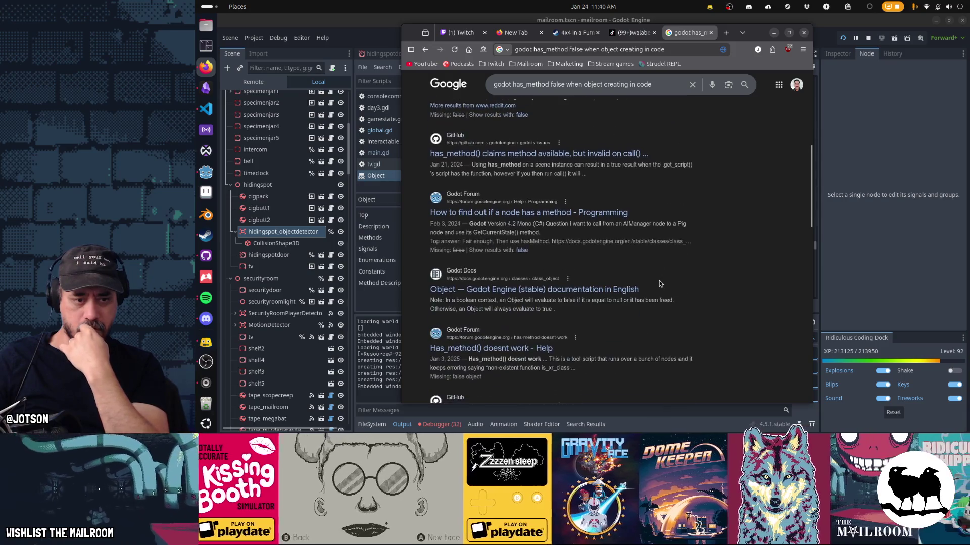
scroll(659, 280, "down", 2)
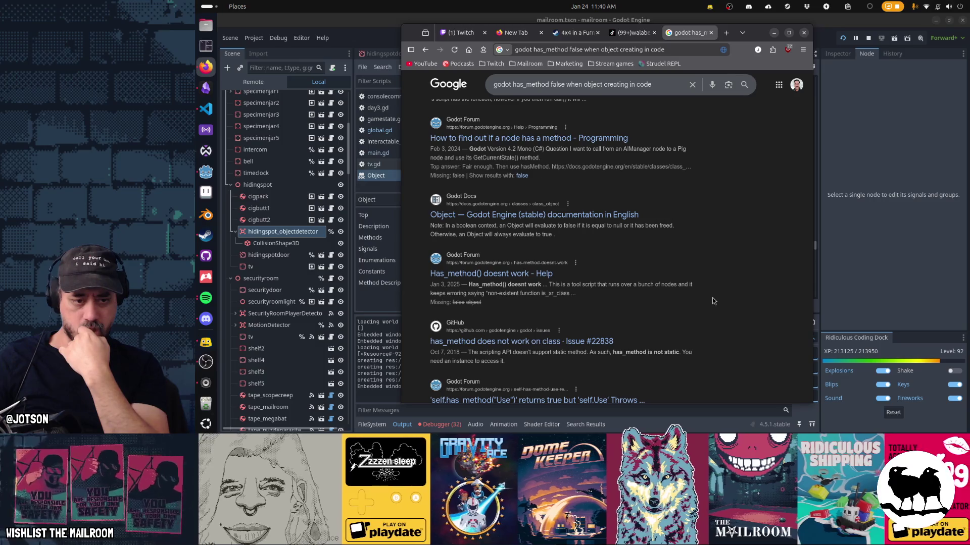
scroll(713, 301, "down", 2)
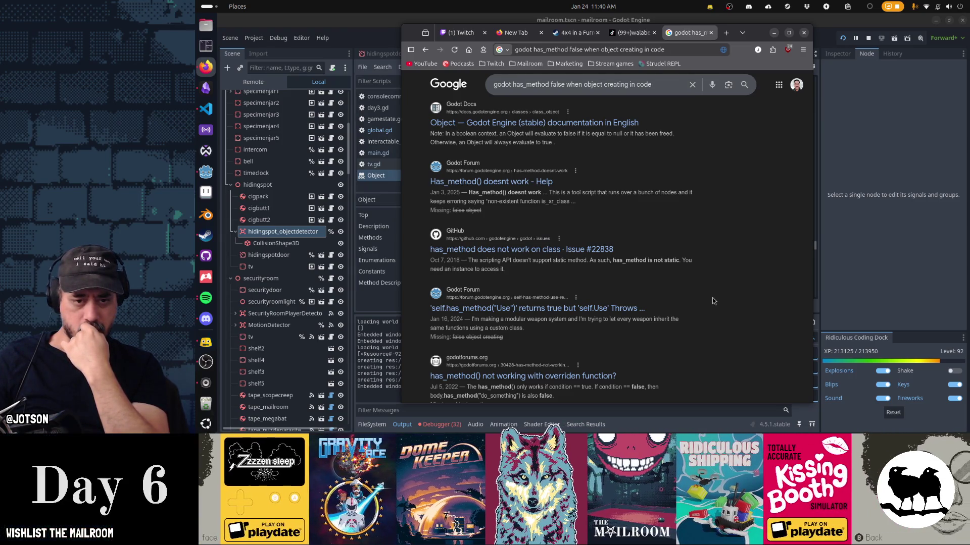
left_click(395, 29)
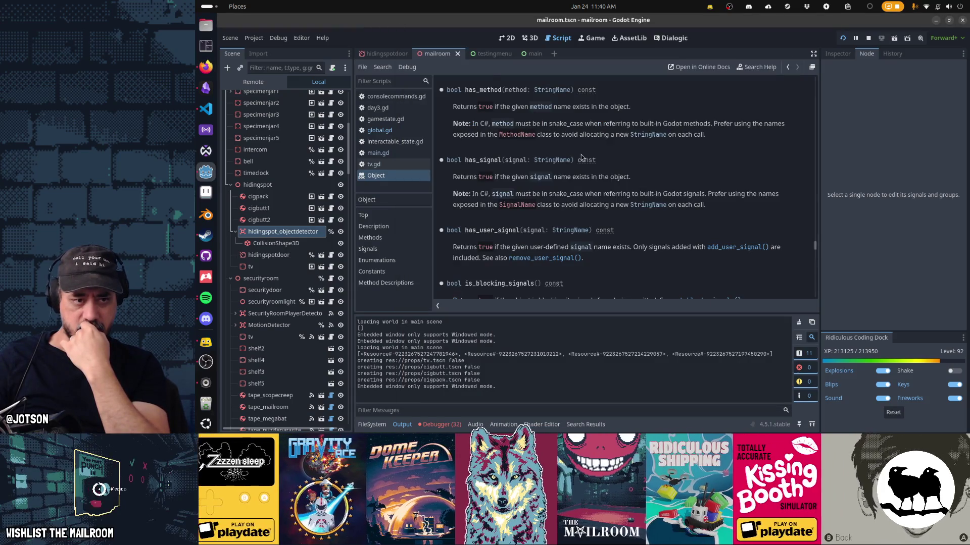
Append .instantiate() to load(s.scene_path) on line 607 of global.gd and save
left_click(399, 156)
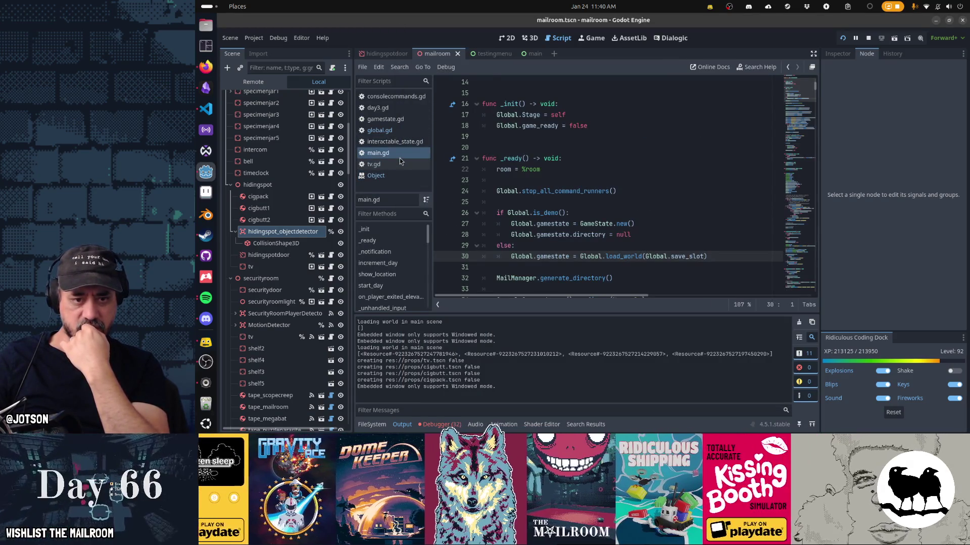
left_click(380, 131)
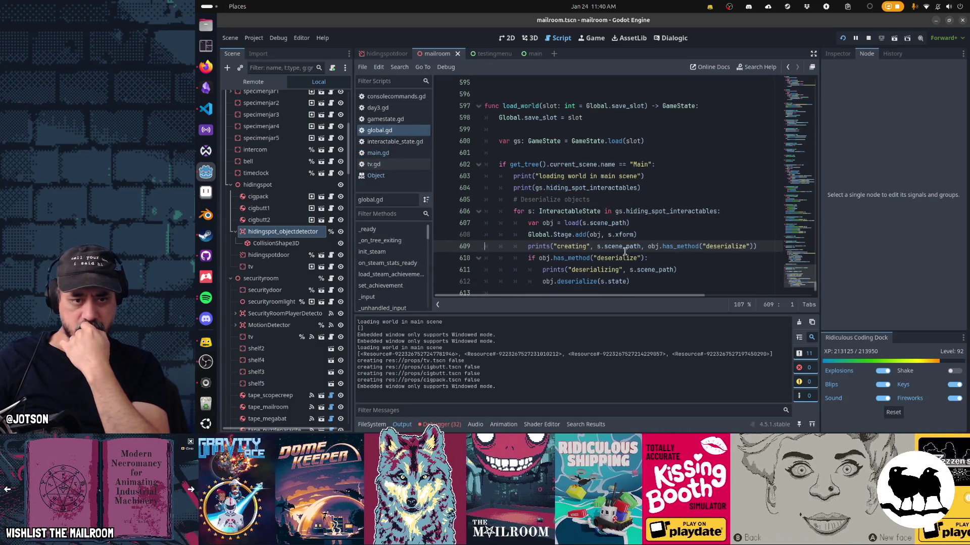
mouse_move(579, 225)
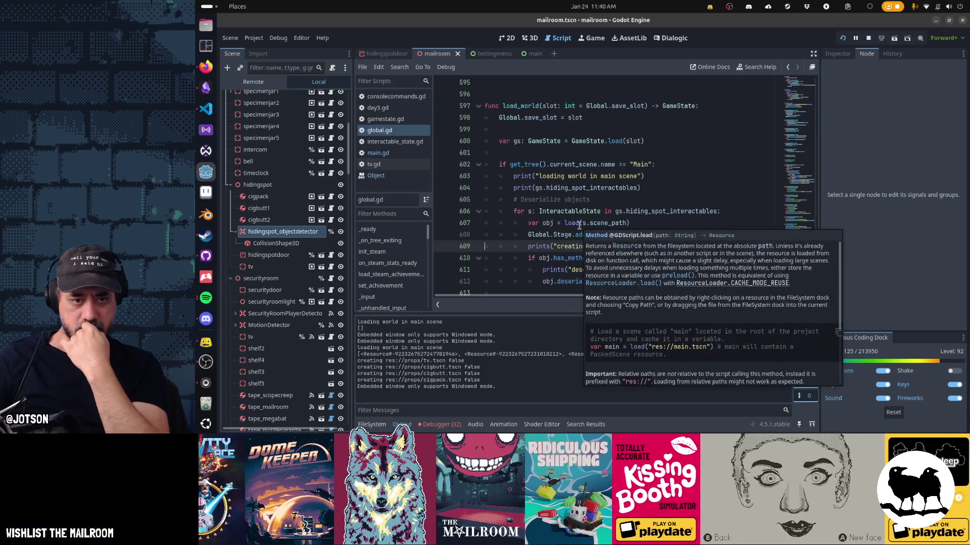
left_click(641, 223)
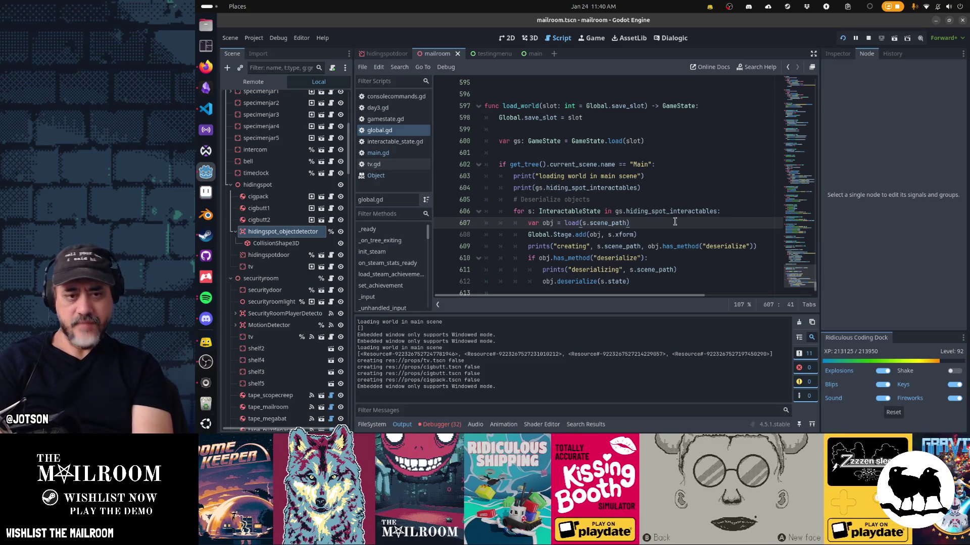
key("Down")
key("Home")
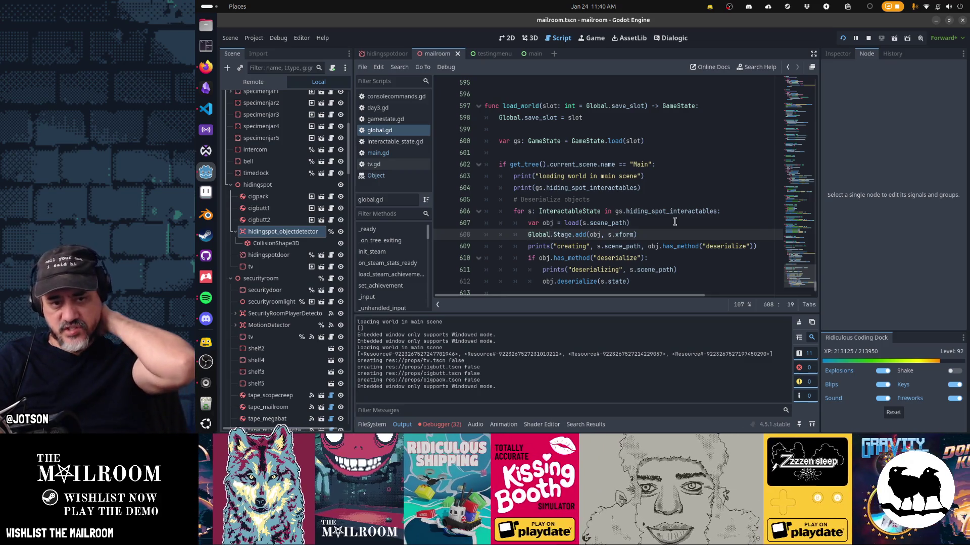
key("Up")
key("ctrl+d")
key("Down")
key("Down")
key("Down")
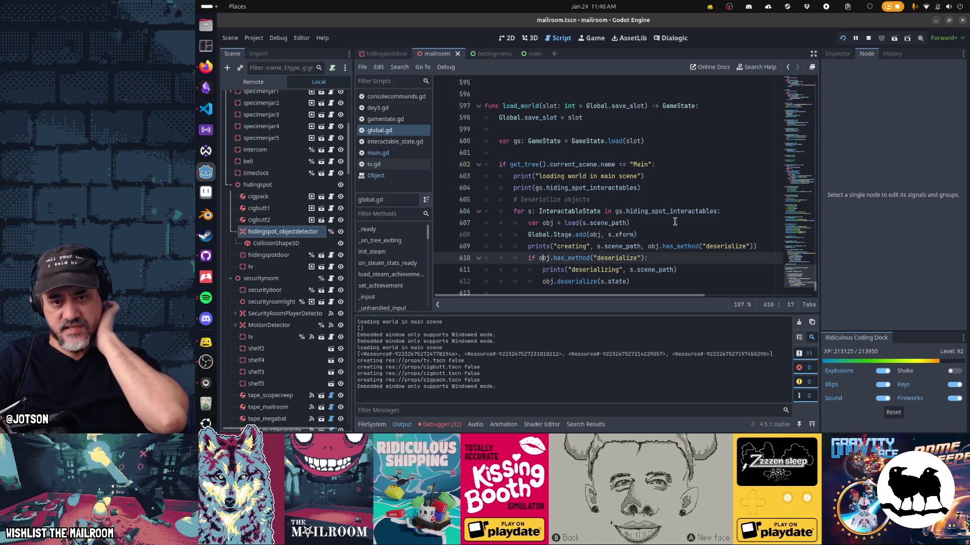
key("Up")
key("Up")
key("Up")
key("End")
type(".instantiate()")
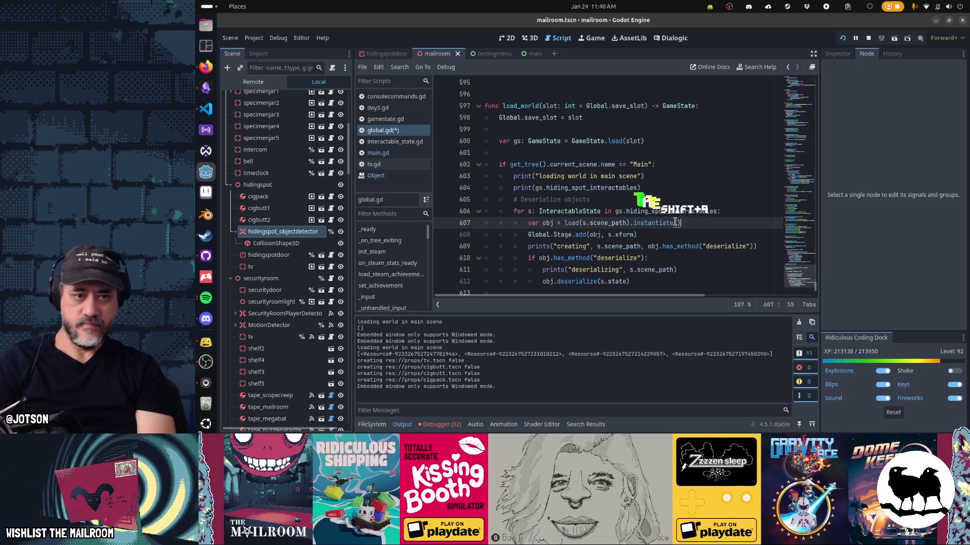
key("ctrl+s")
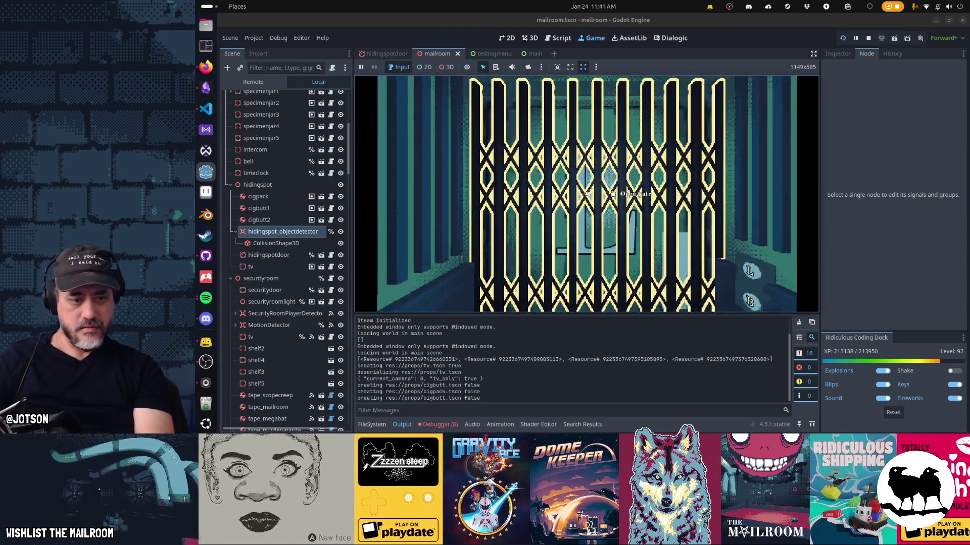
Test-run the game, warp to the table, change the TV channel, then stop with F8
key("Escape")
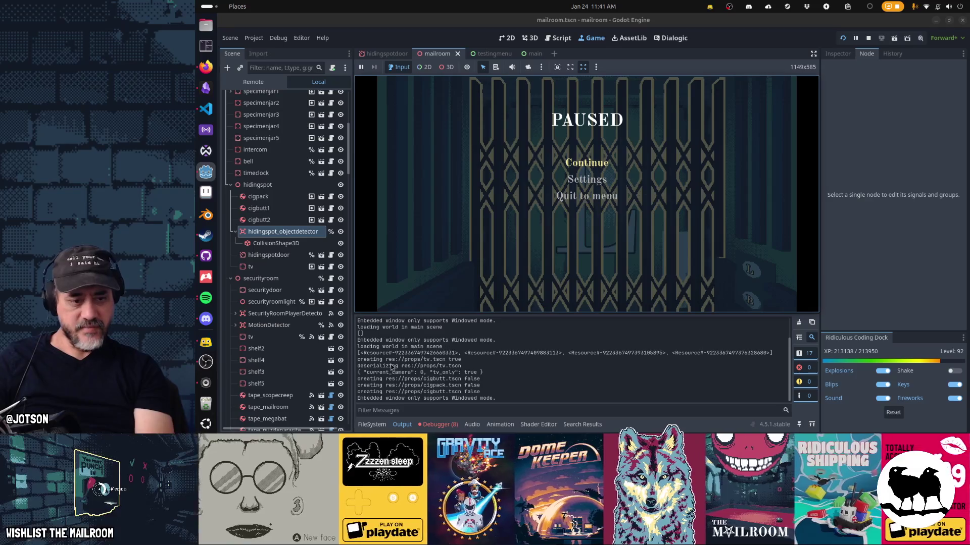
key("Escape")
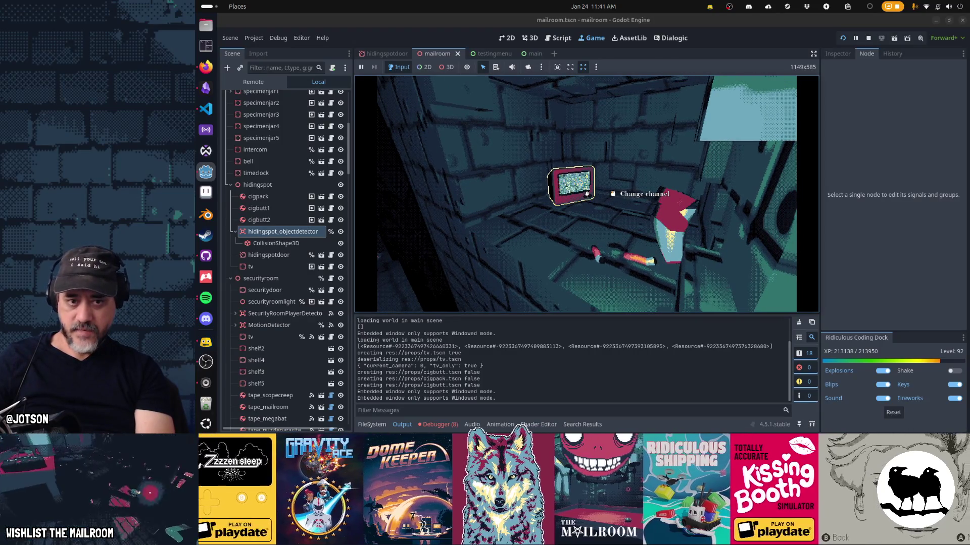
key("3")
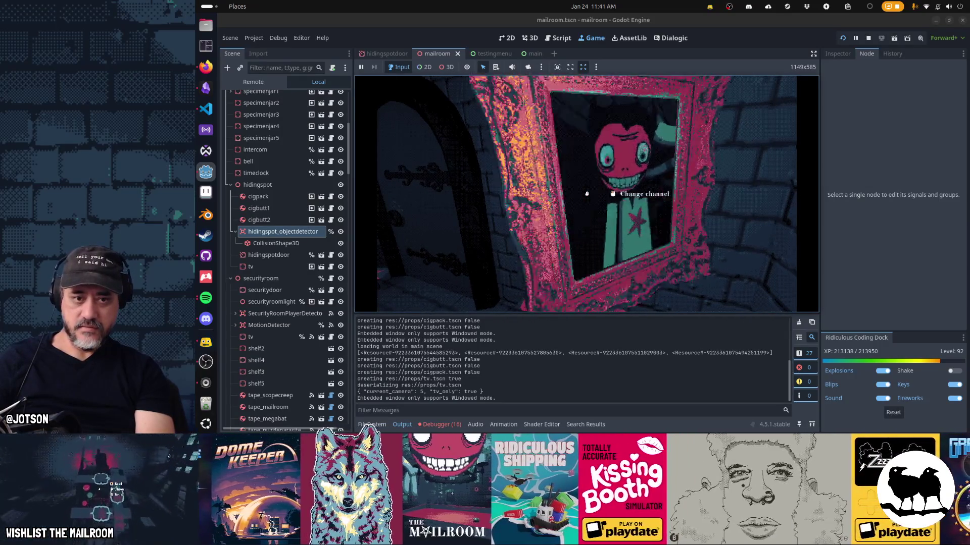
left_click(586, 193)
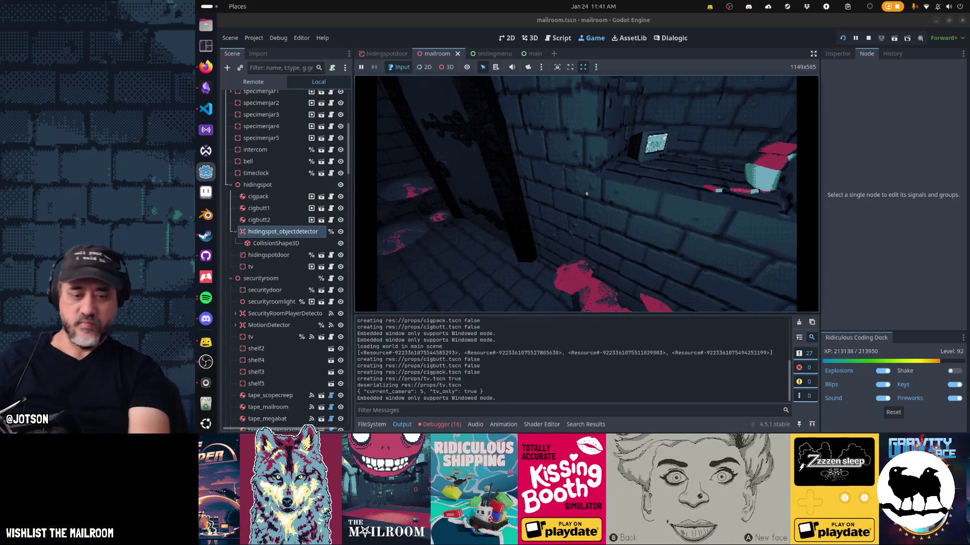
key("F8")
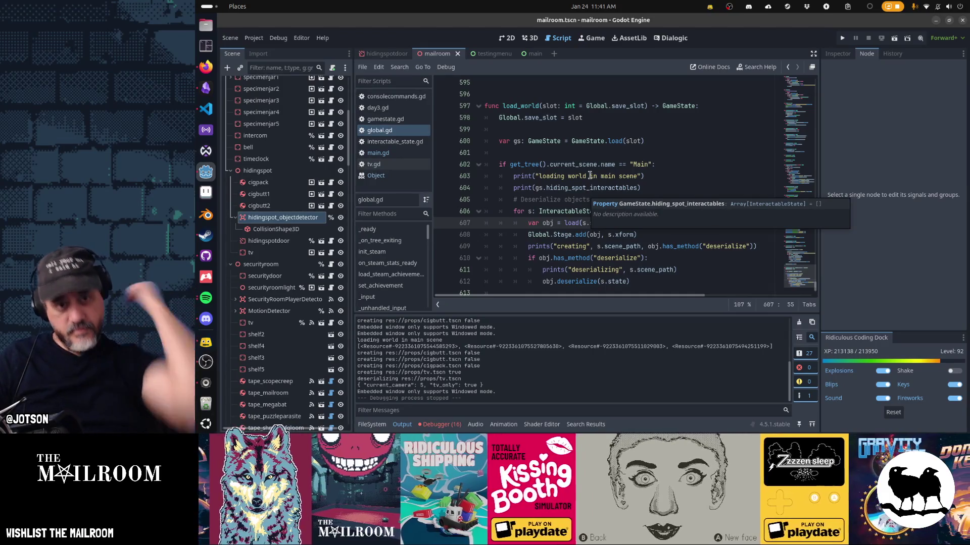
Cut the creating and deserializing print lines from load_world and save global.gd
left_click(682, 184)
key("ctrl+x")
key("ctrl+x")
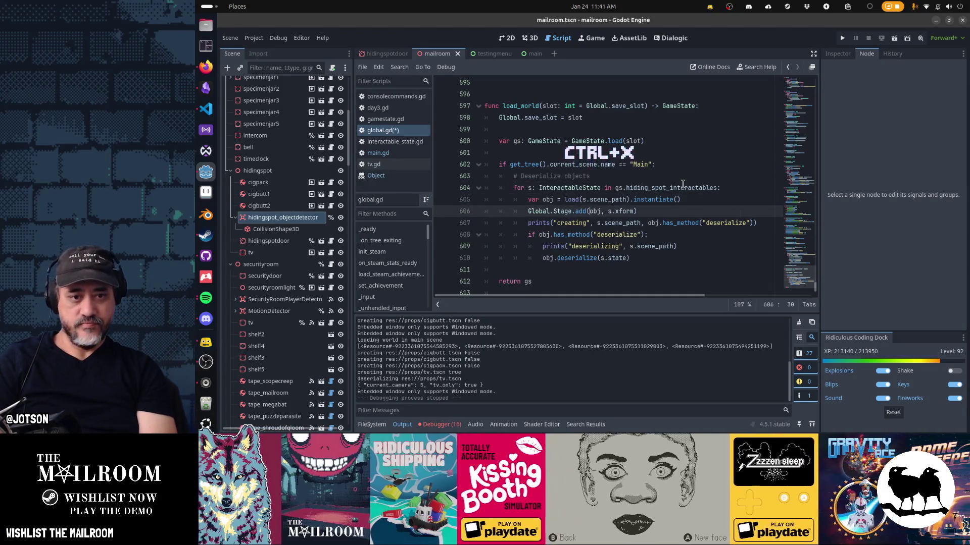
key("Down")
key("ctrl+x")
key("Down")
key("ctrl+x")
key("ctrl+s")
Remove print(state) from tv.gd's deserialize function and save tv.gd
key("alt+Left")
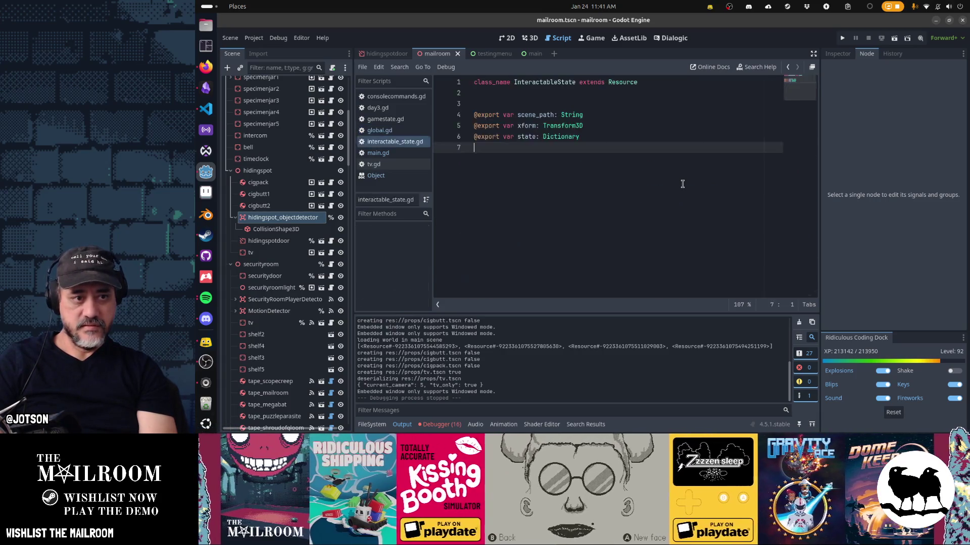
key("alt+Left")
key("alt+Left")
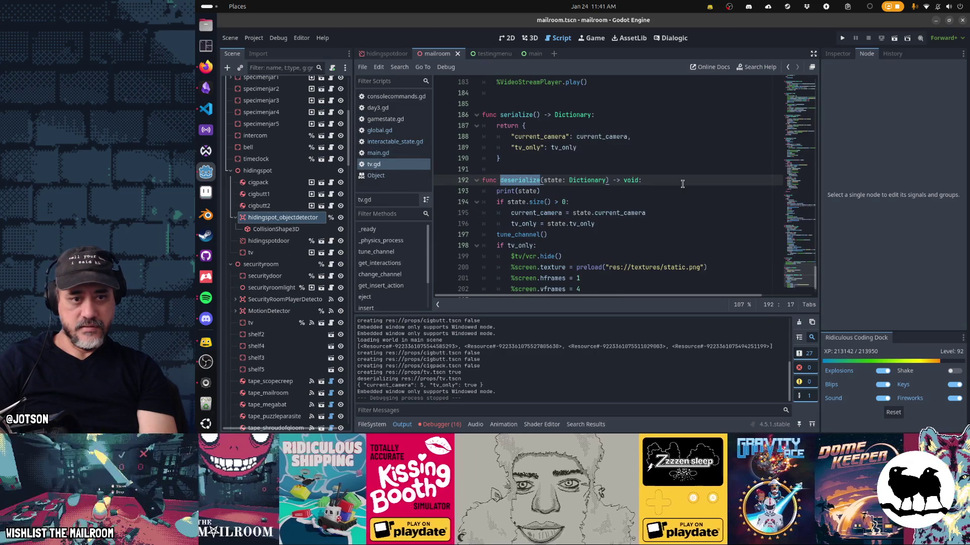
key("alt+Left")
key("alt+Right")
key("Down")
key("ctrl+x")
key("ctrl+s")
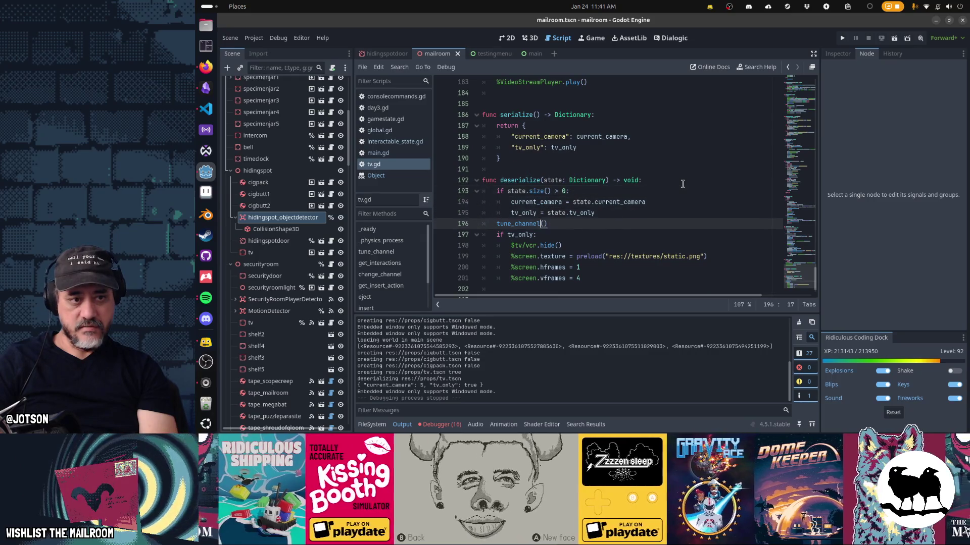
Review save_world and main.gd's setup code, then clear the output log
key("alt+Left")
key("alt+Left")
key("alt+Left")
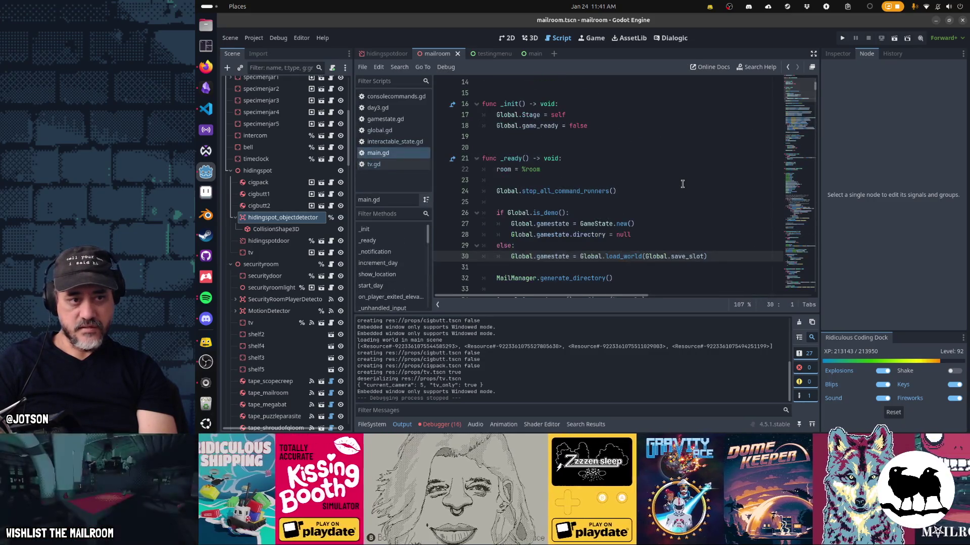
key("alt+Left")
key("alt+Left")
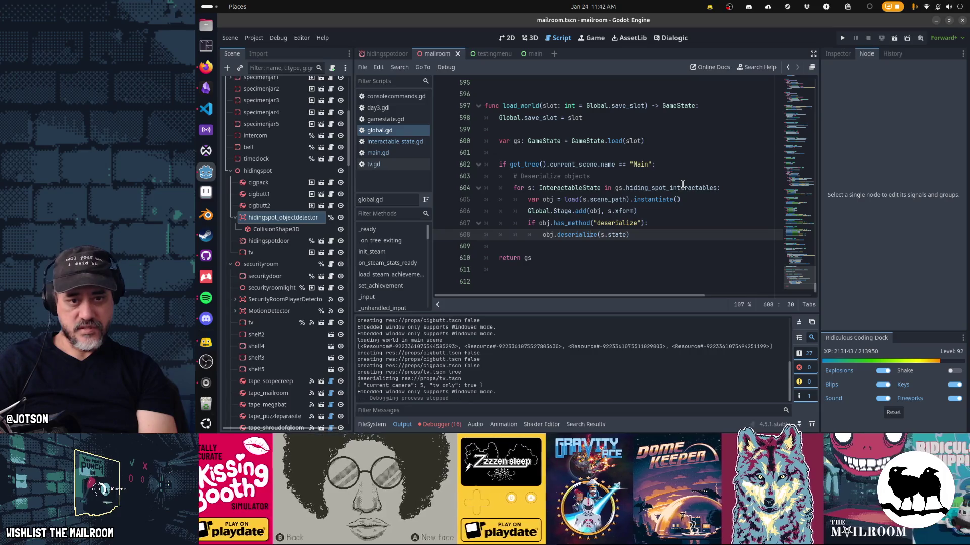
key("alt+Left")
key("alt+Left")
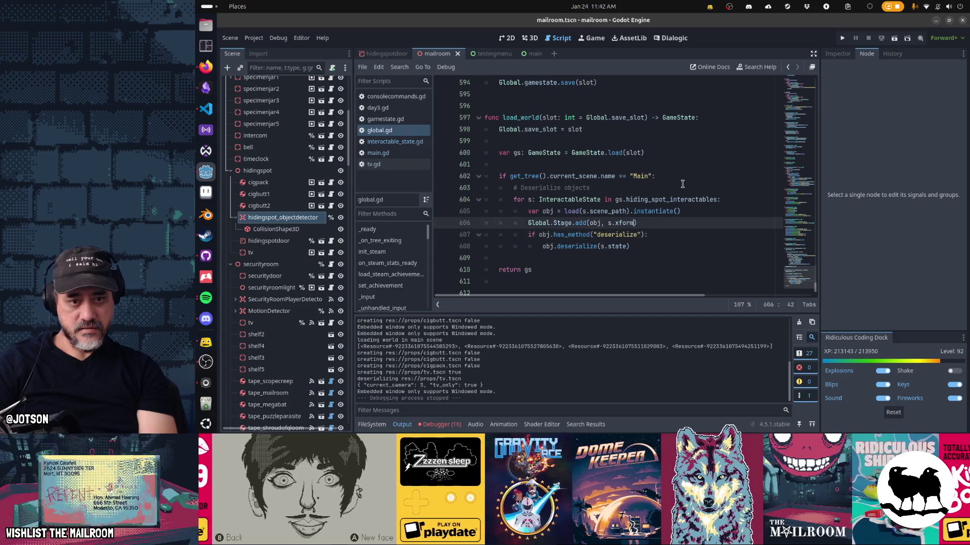
key("alt+Left")
key("alt+Left")
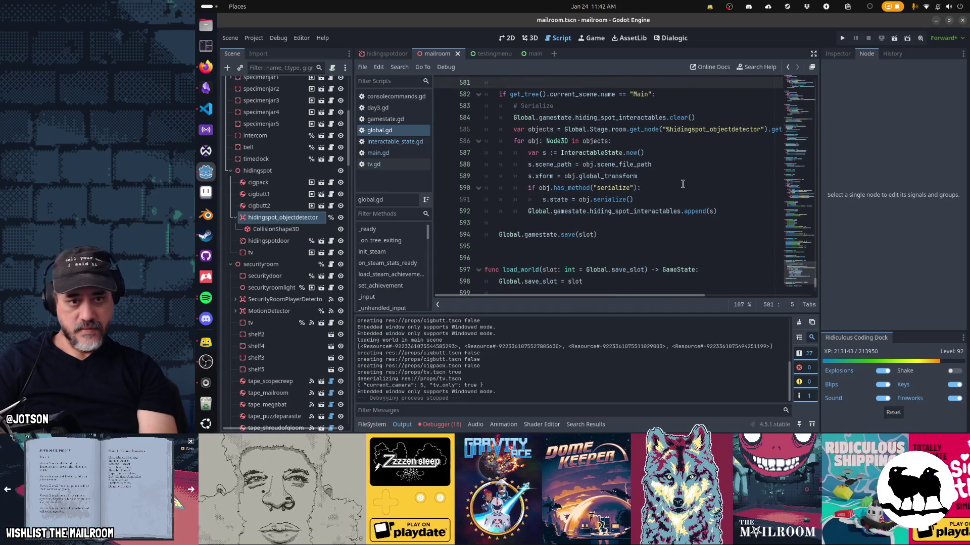
key("alt+Left")
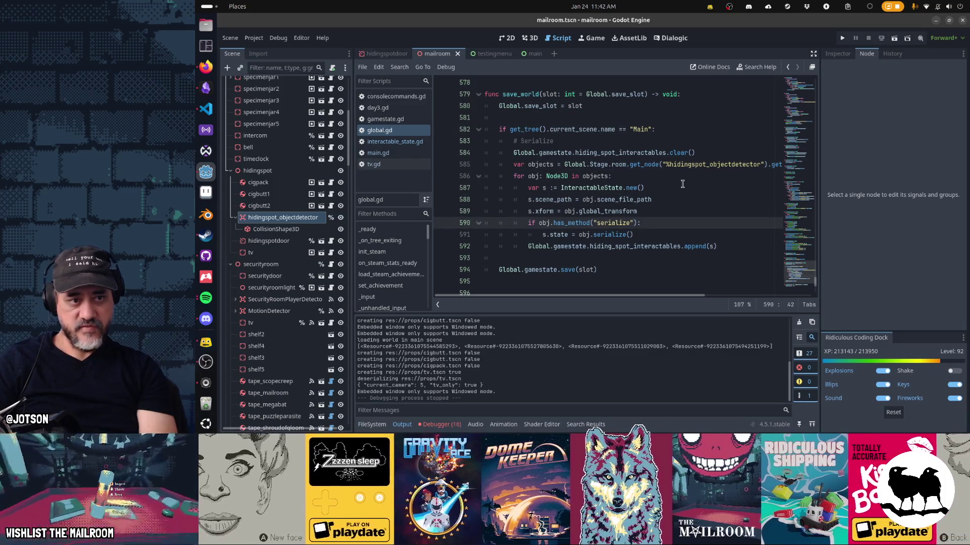
key("alt+Left")
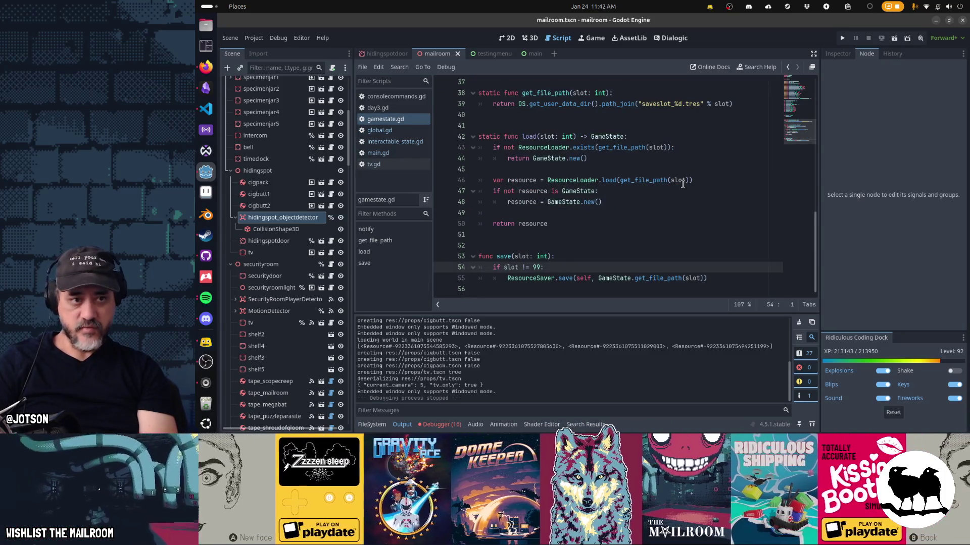
key("alt+Left")
key("alt+Left")
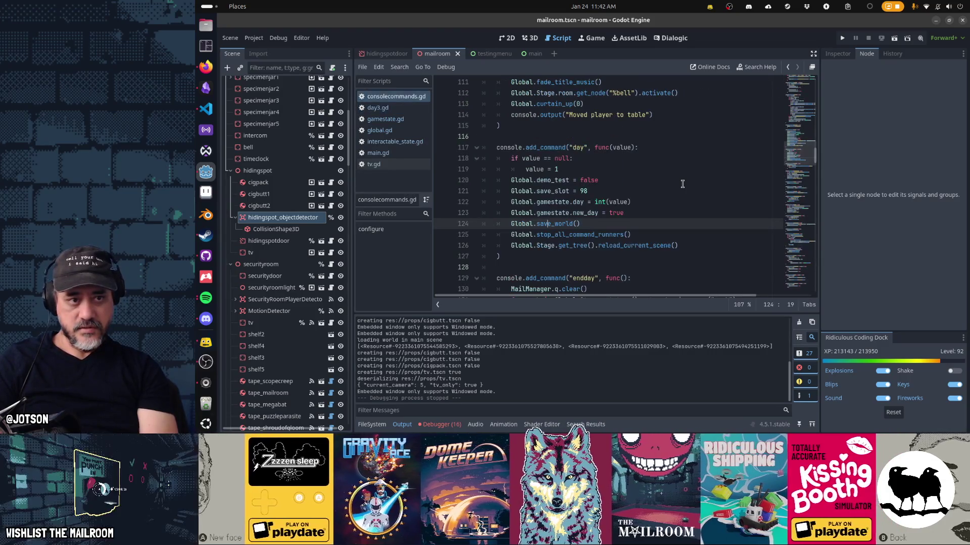
key("alt+Right")
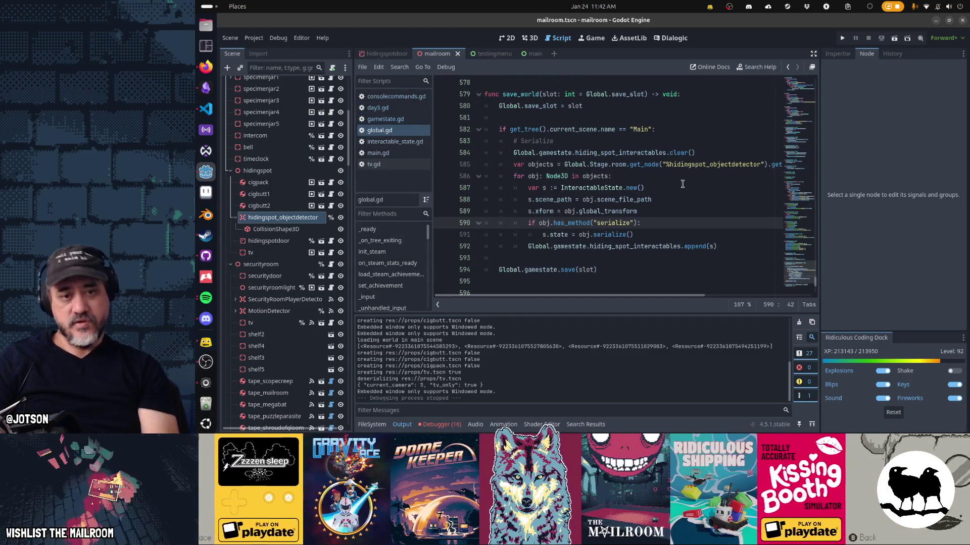
key("alt+Left")
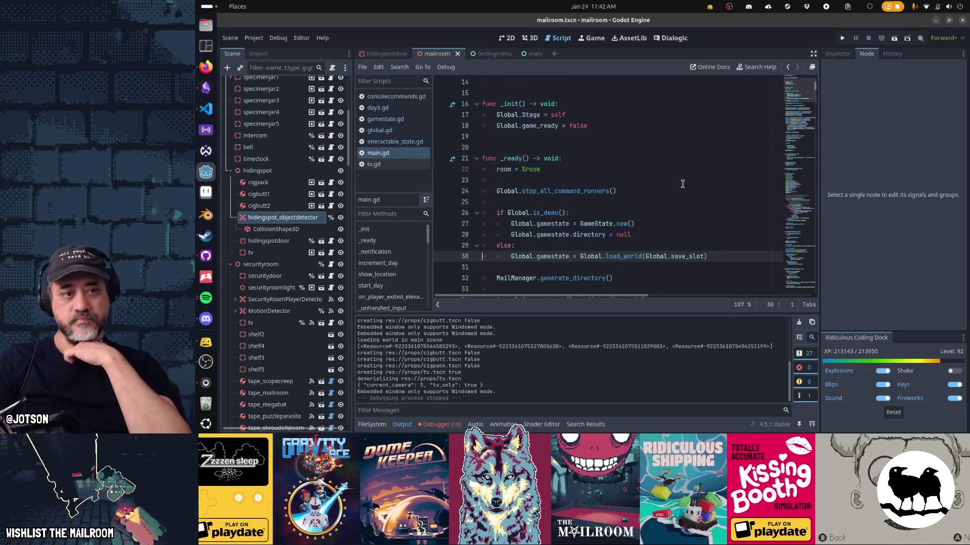
key("alt+Left")
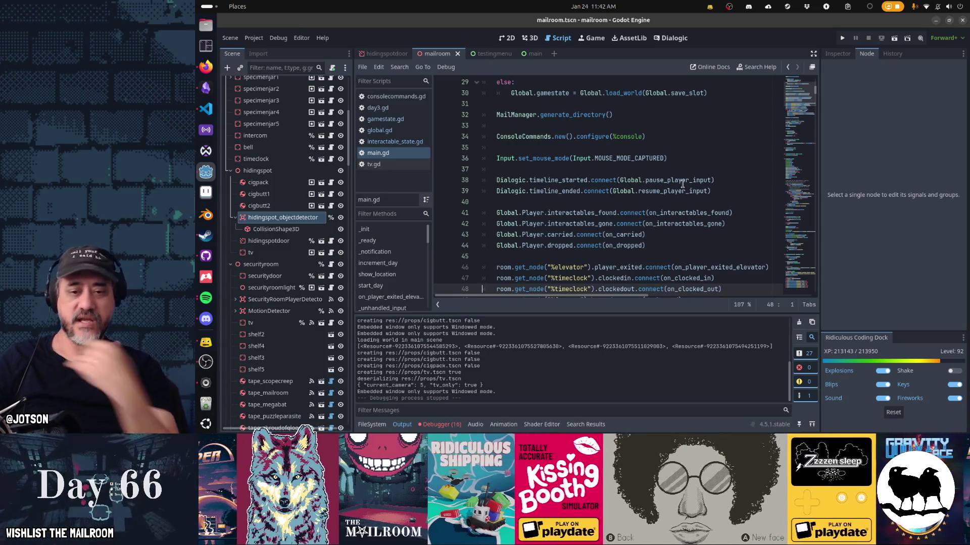
left_click(799, 322)
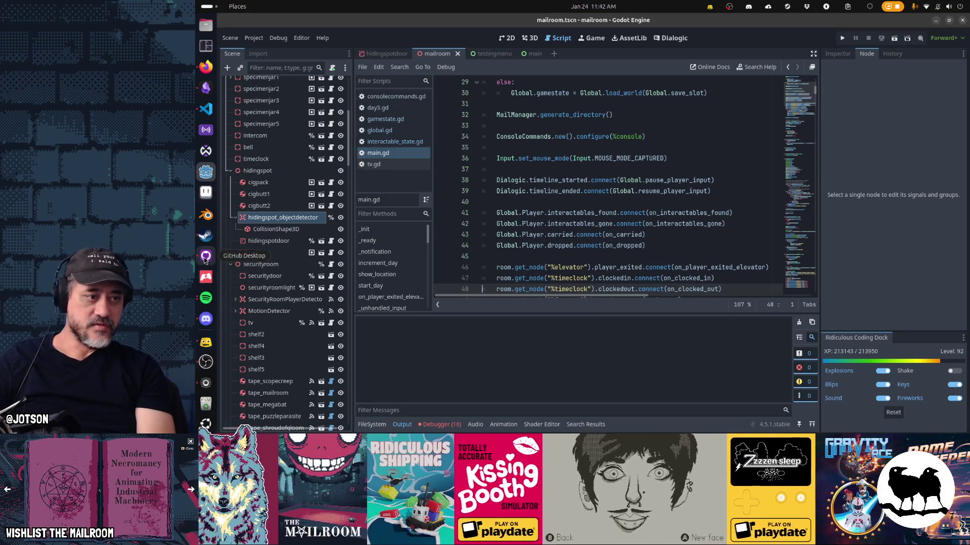
Commit the 15 changed files to main as 'Save system for the hiding spot' in GitHub Desktop
left_click(205, 256)
left_click(490, 335)
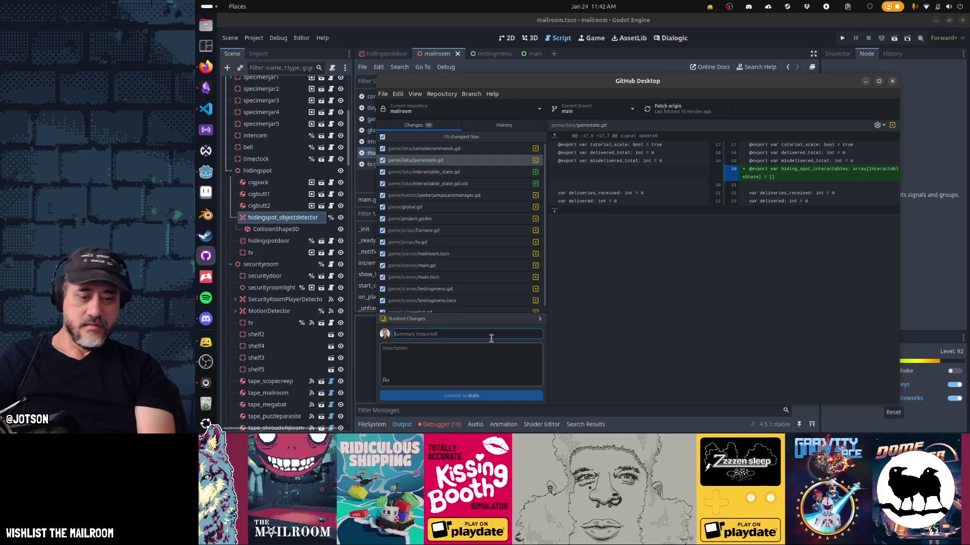
type("Save system for the hiding spot")
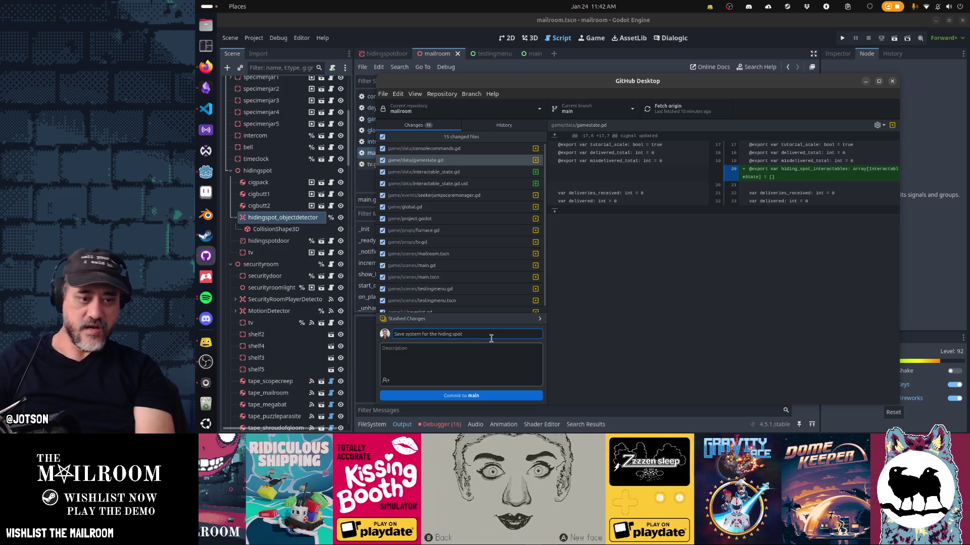
left_click(470, 395)
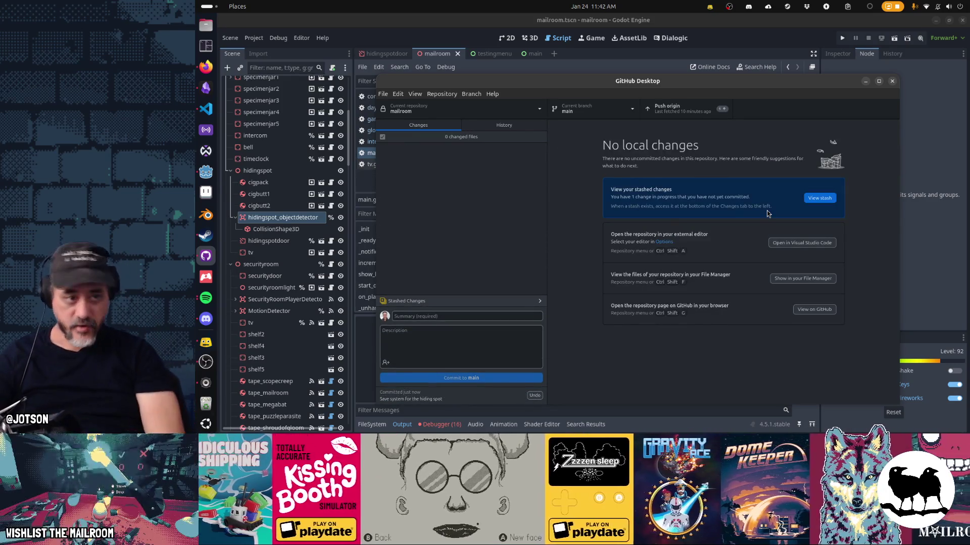
left_click(865, 81)
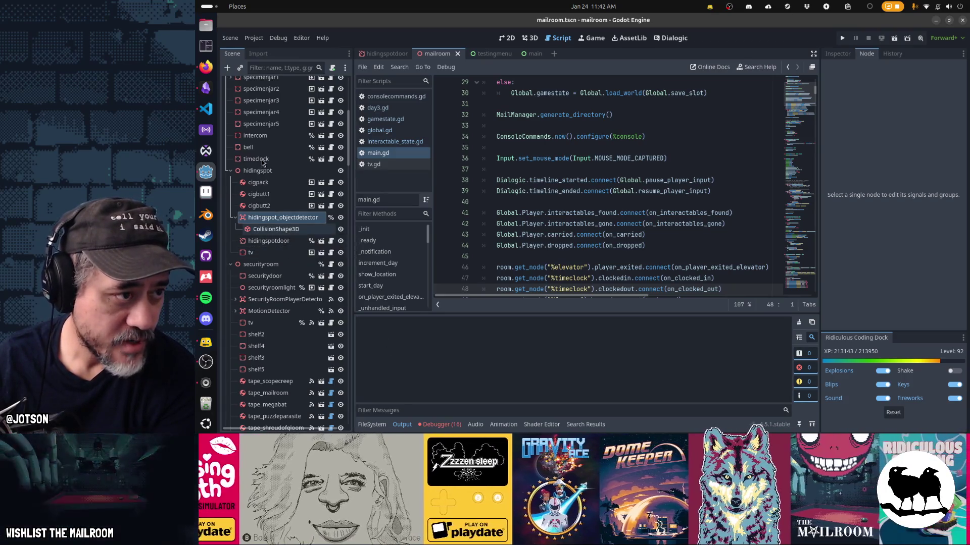
Bring up the maximized Firefox window with the has_method search results, then go to Strudel REPL
left_click(210, 71)
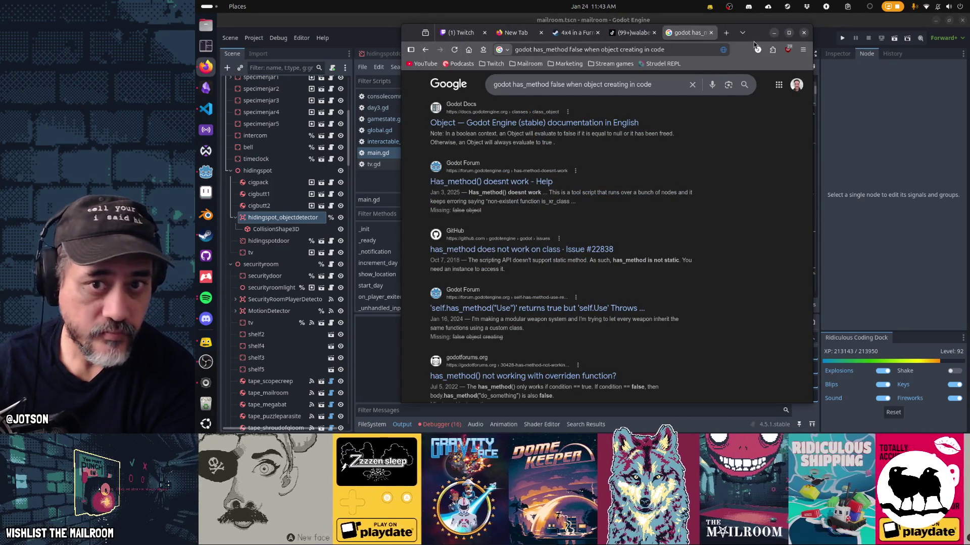
double_click(759, 37)
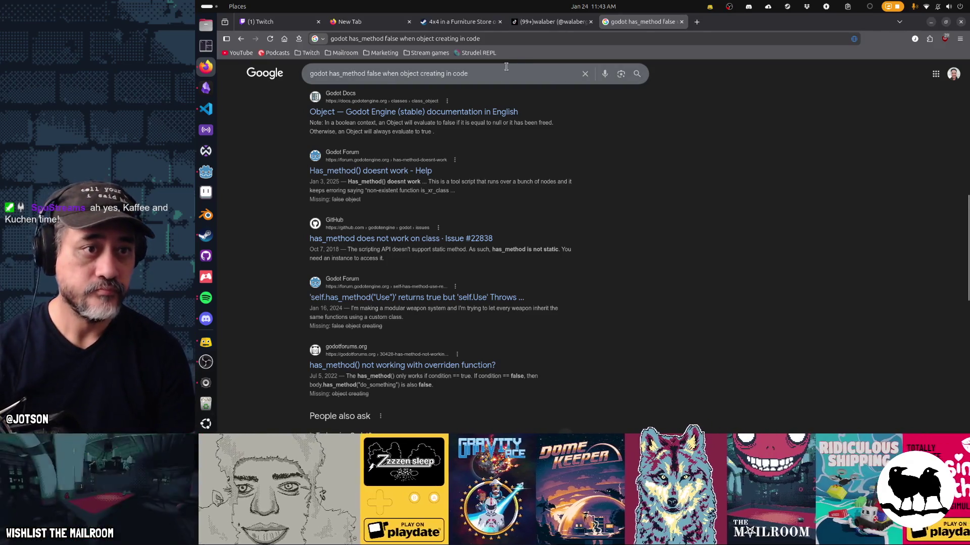
left_click(475, 52)
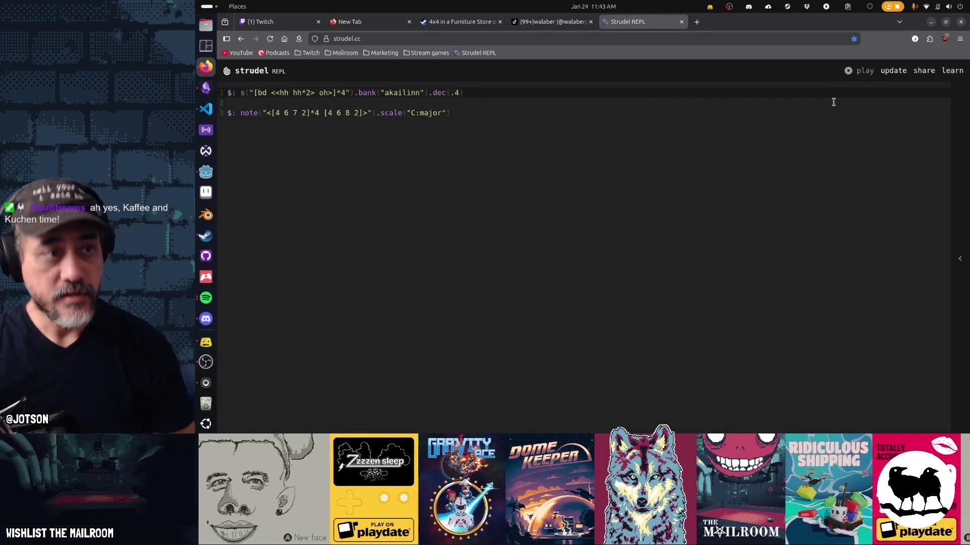
Play the drum and C:major pattern briefly, stop it, and show the welcome panel
key("ctrl+Return")
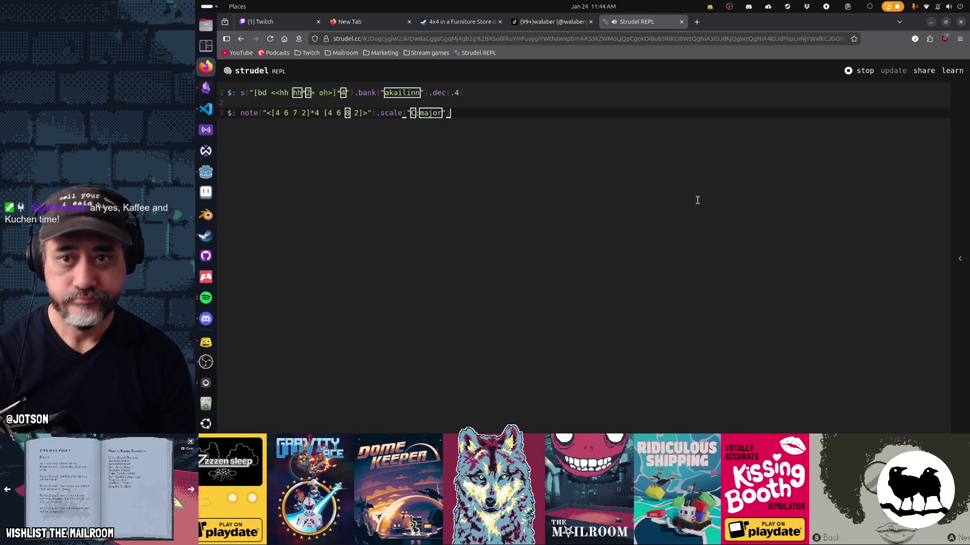
key("ctrl+period")
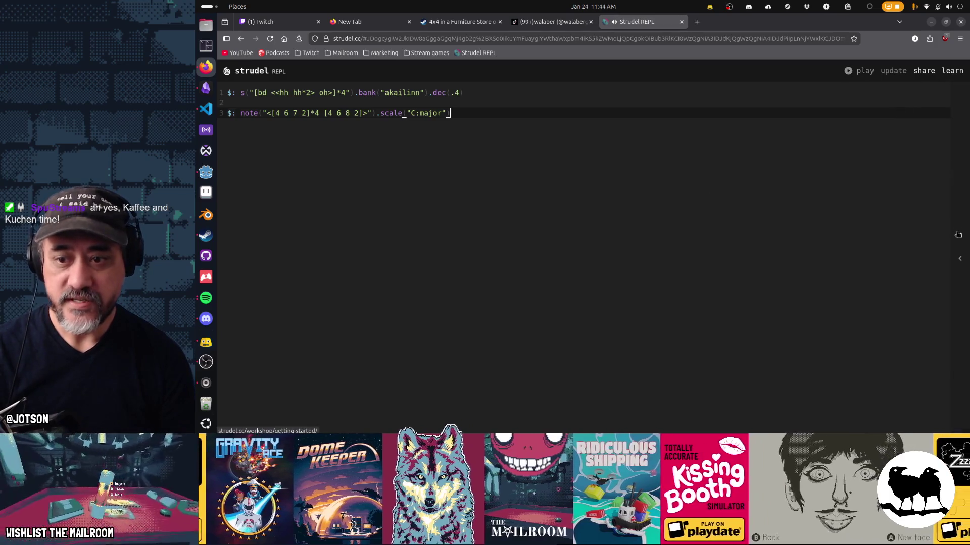
left_click(959, 260)
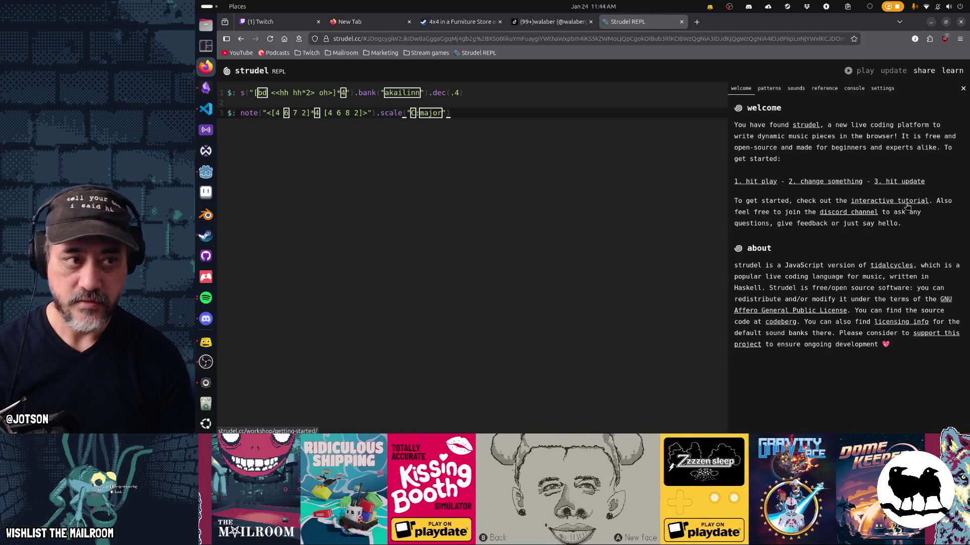
Open the tutorial docs' Showcase page and play the Switch Angel - Morrow video
left_click(907, 202)
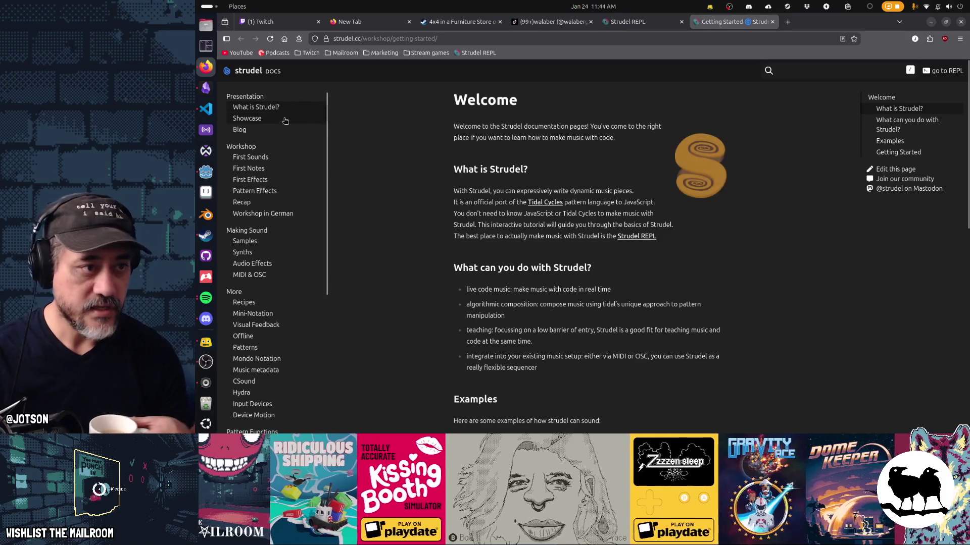
left_click(247, 118)
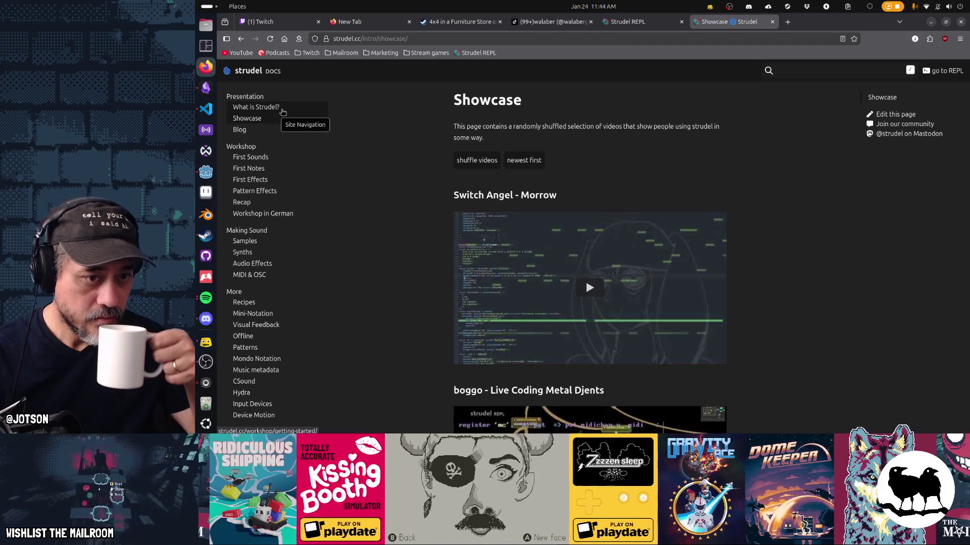
left_click(580, 293)
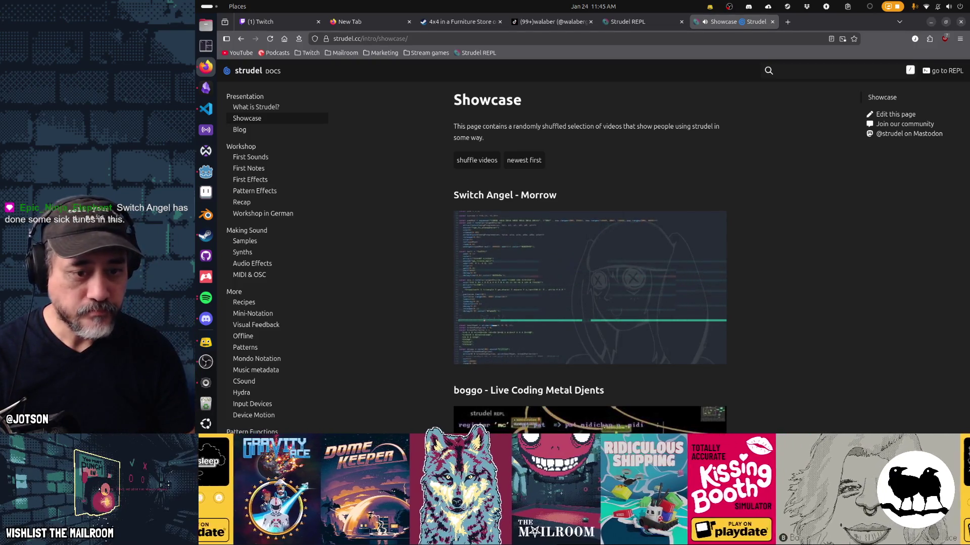
Go to the First Notes workshop page
mouse_move(512, 315)
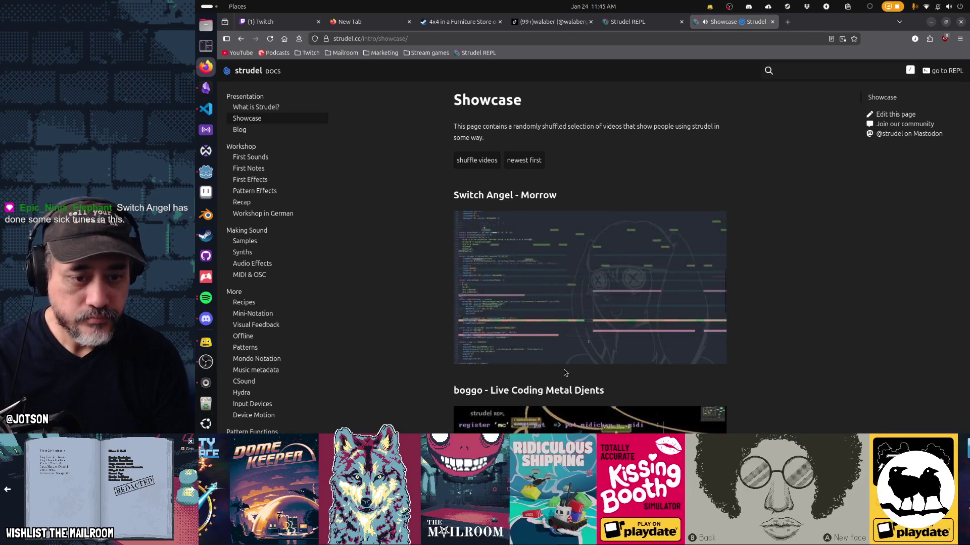
mouse_move(479, 283)
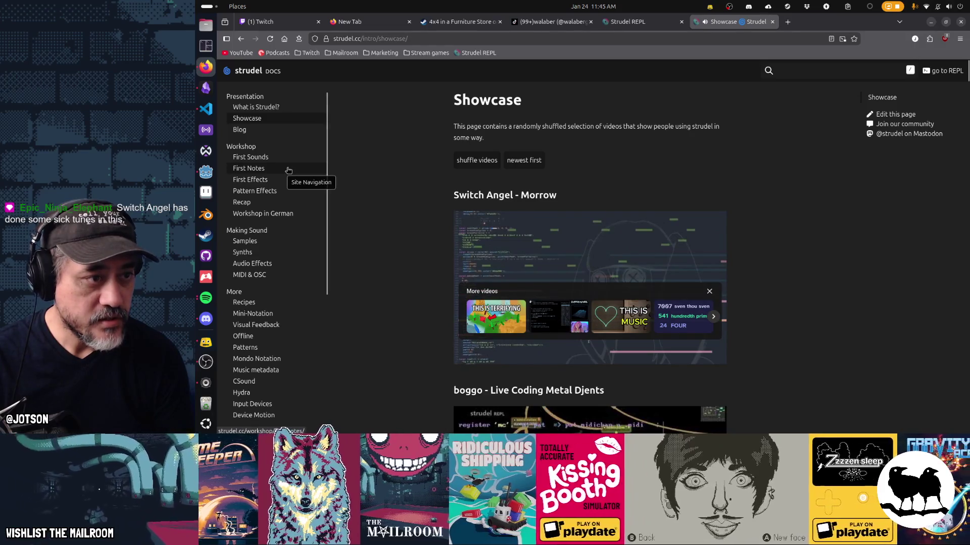
left_click(289, 169)
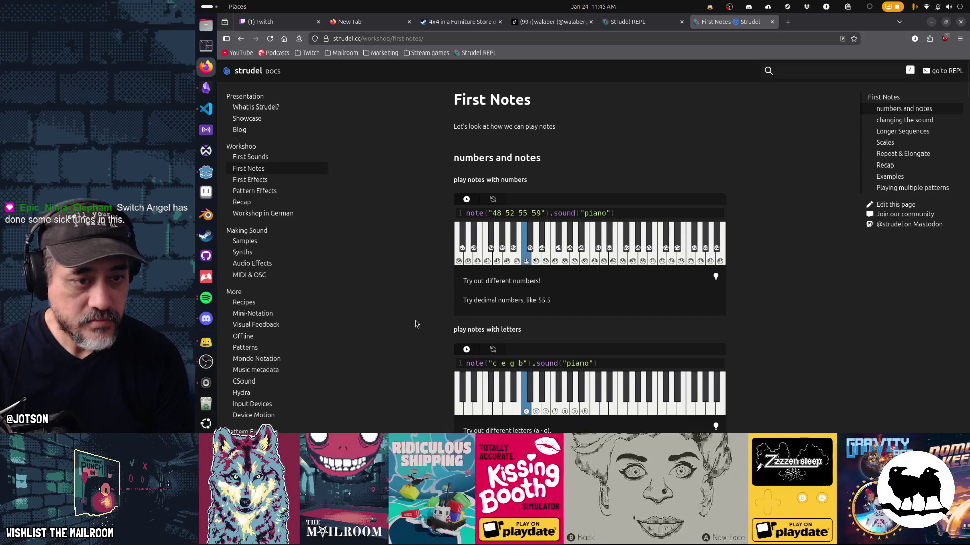
Play the piano note example and the multiple-patterns example, stop it, then go to Synths
scroll(418, 319, "down", 8)
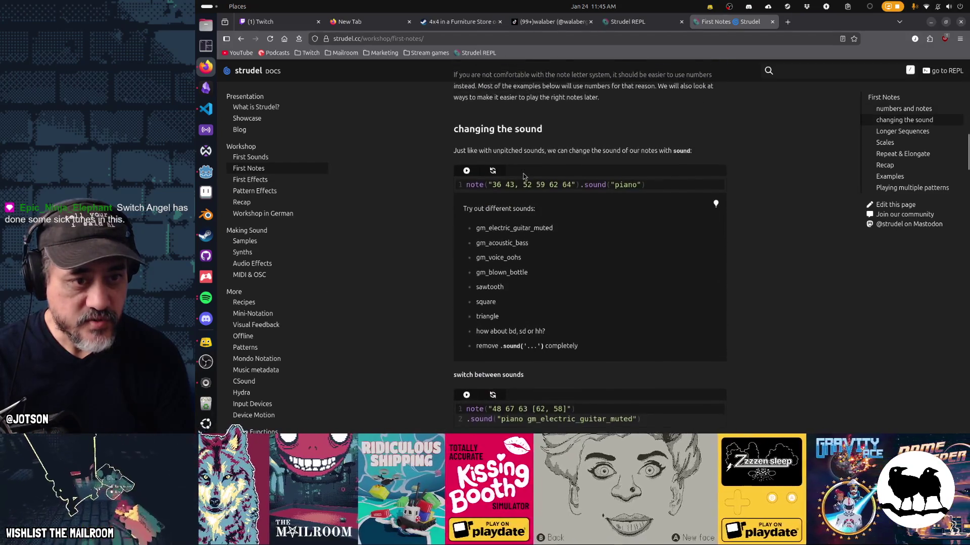
left_click(467, 172)
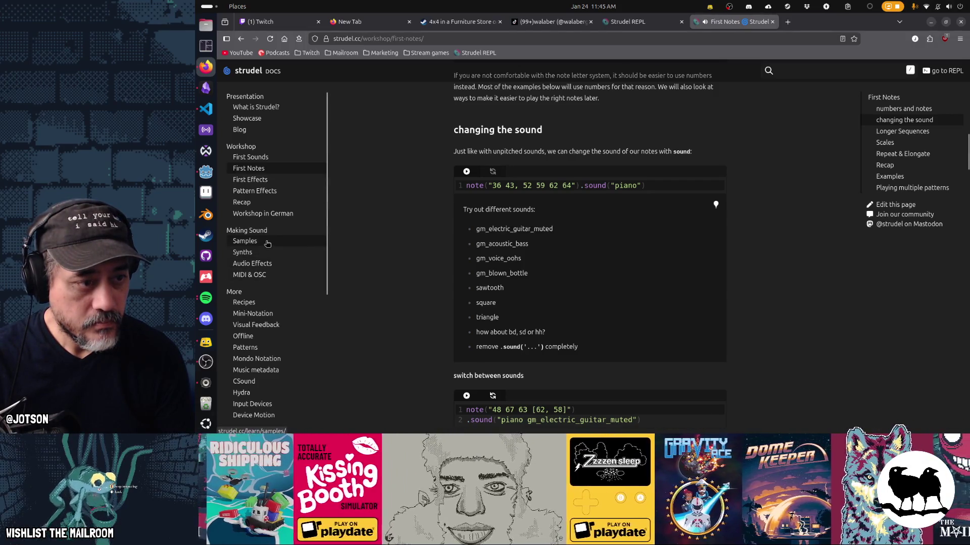
scroll(468, 328, "down", 20)
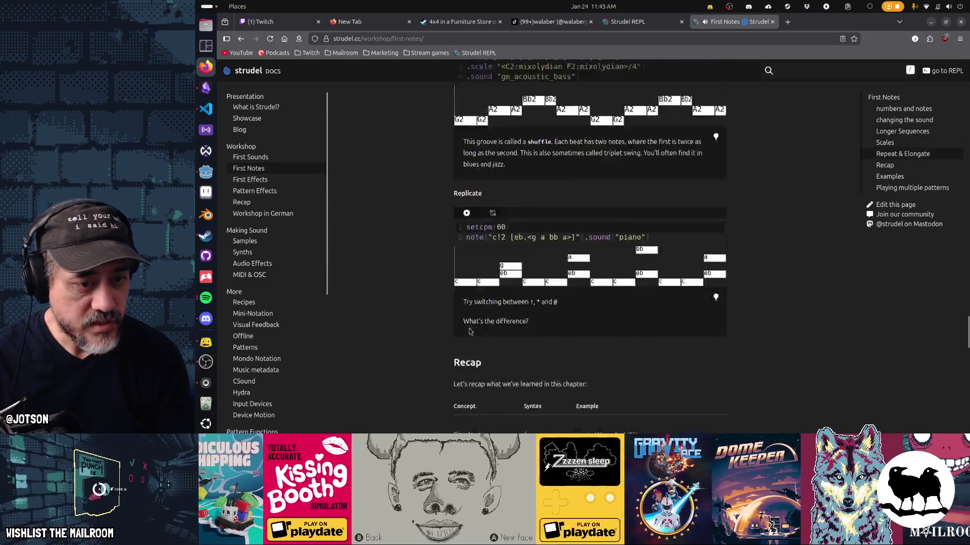
scroll(469, 328, "down", 8)
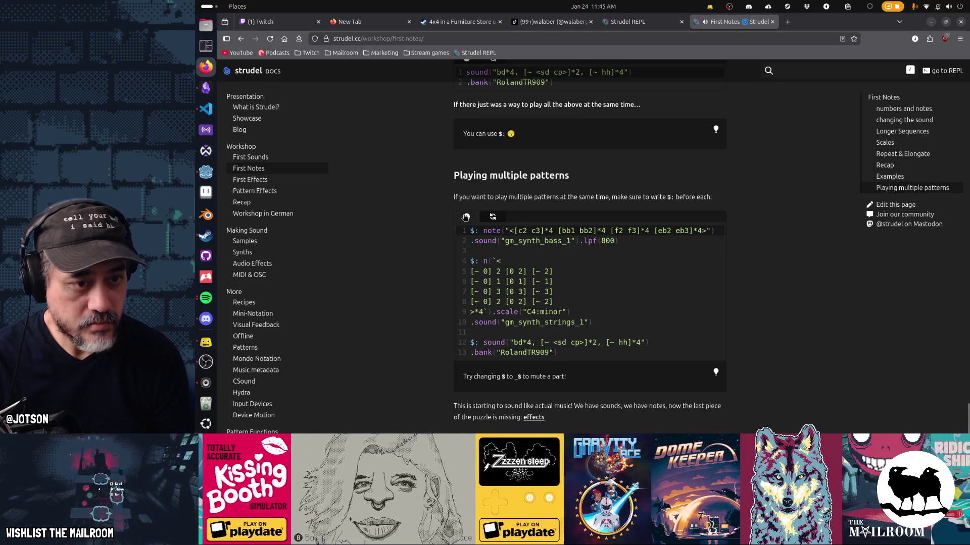
key("ctrl+Return")
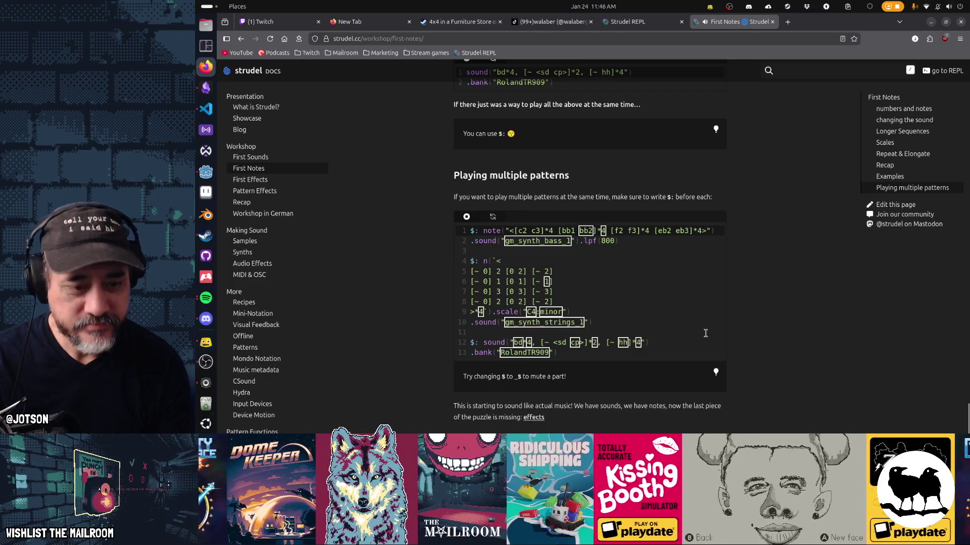
left_click(467, 217)
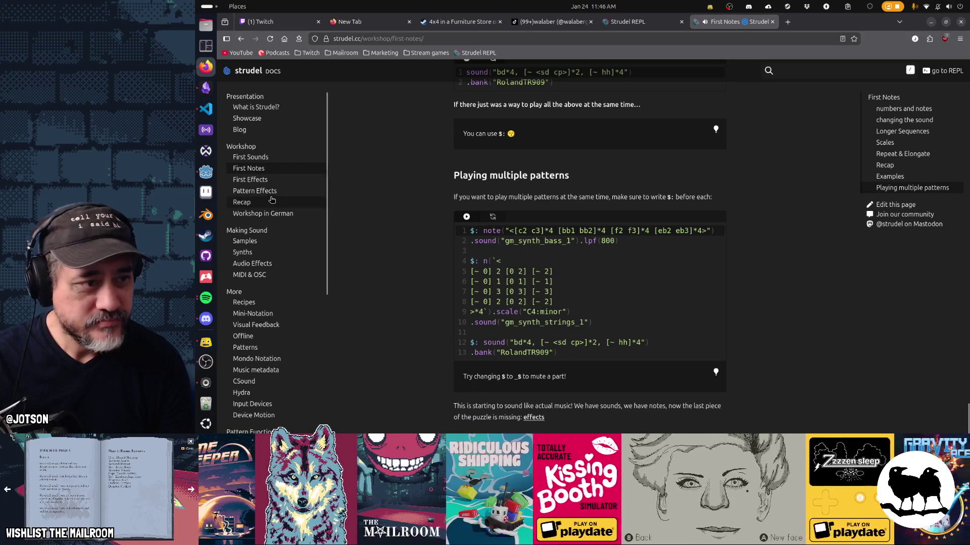
left_click(273, 253)
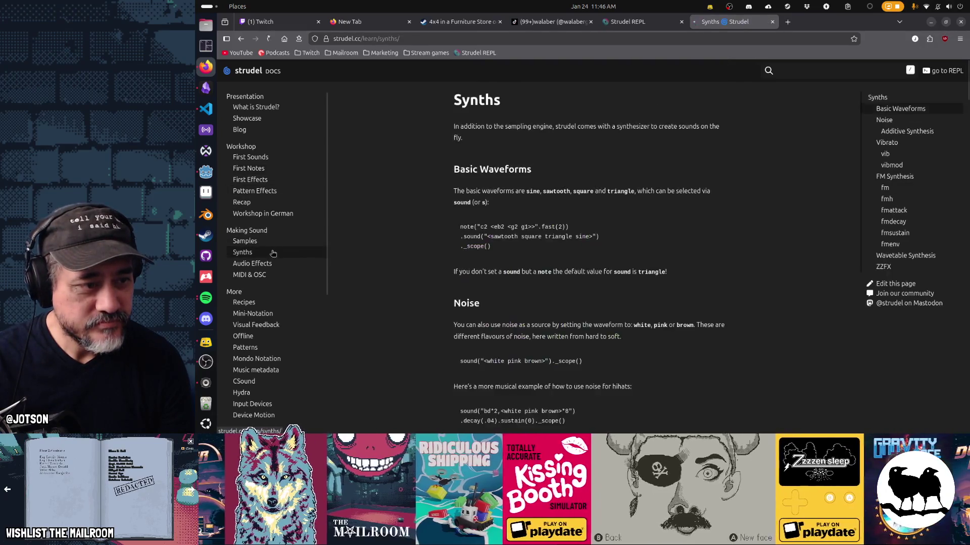
Play the Phases synth example
scroll(660, 298, "down", 15)
scroll(660, 305, "up", 5)
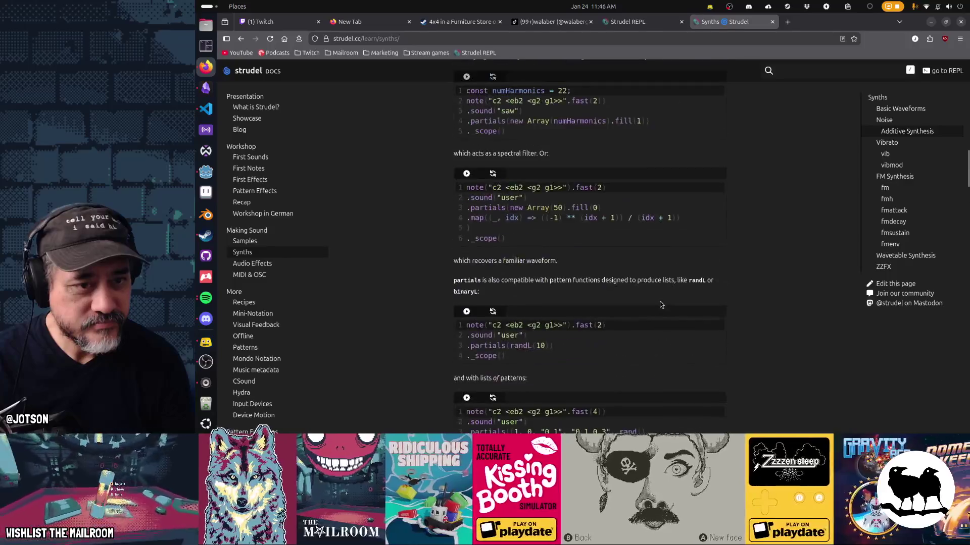
scroll(661, 305, "down", 5)
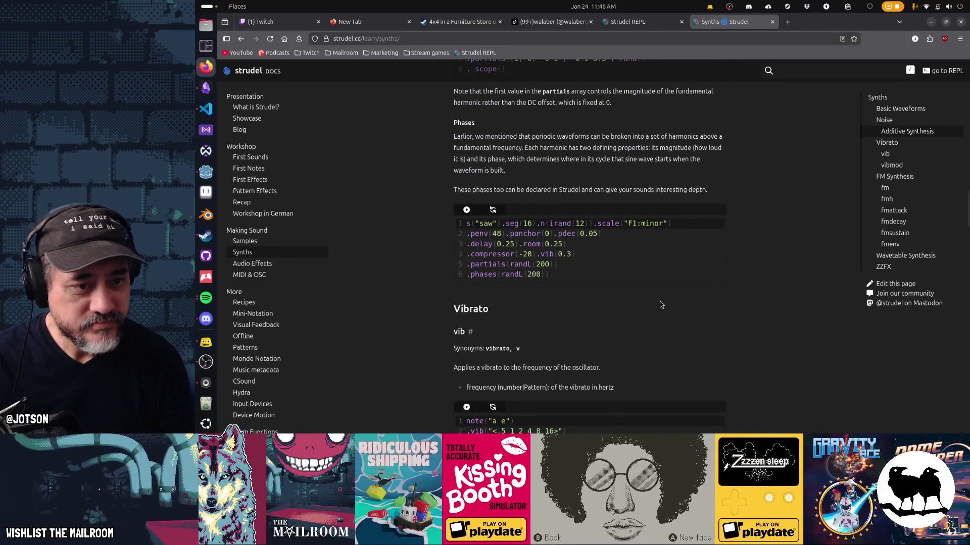
left_click(467, 210)
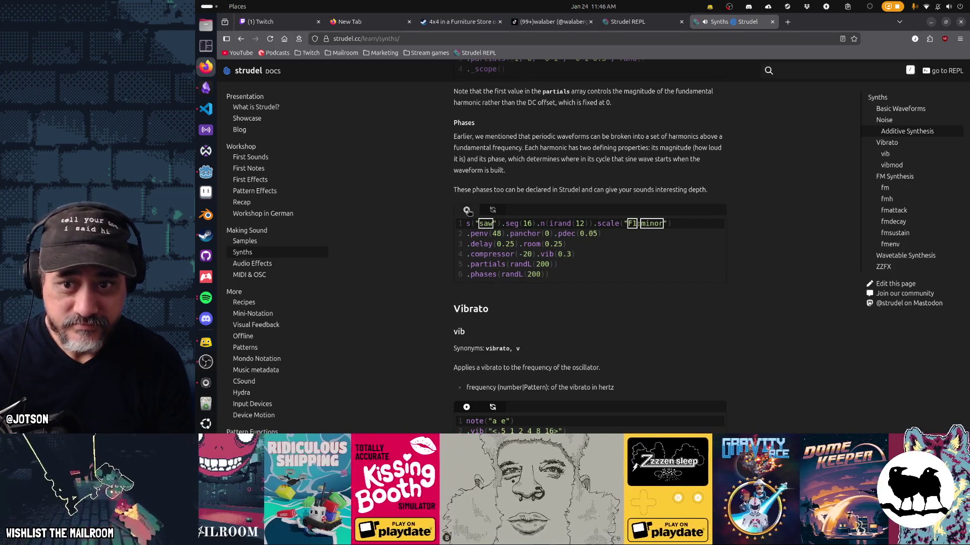
Play the wavetable example, remove its scope call on line 7, replay and stop it
scroll(511, 334, "down", 6)
scroll(510, 331, "down", 20)
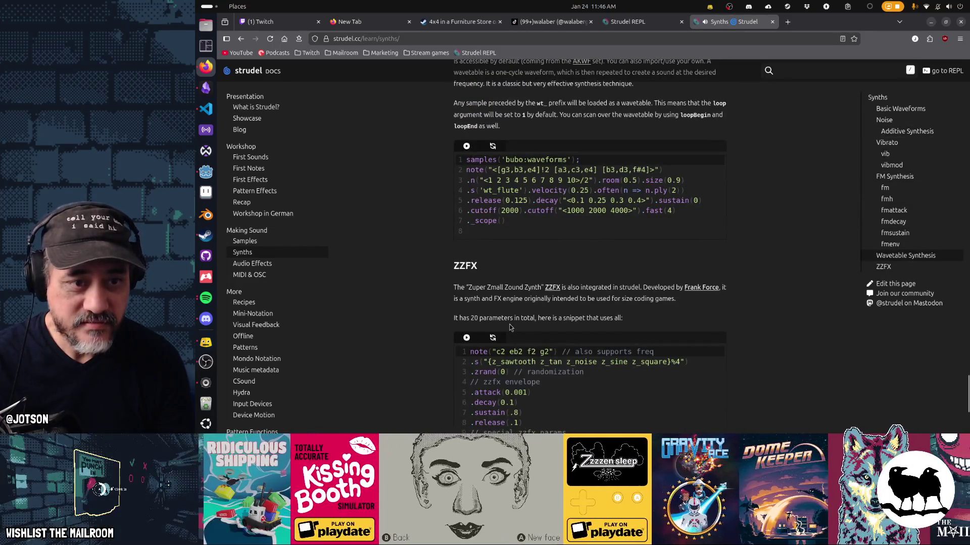
left_click(466, 149)
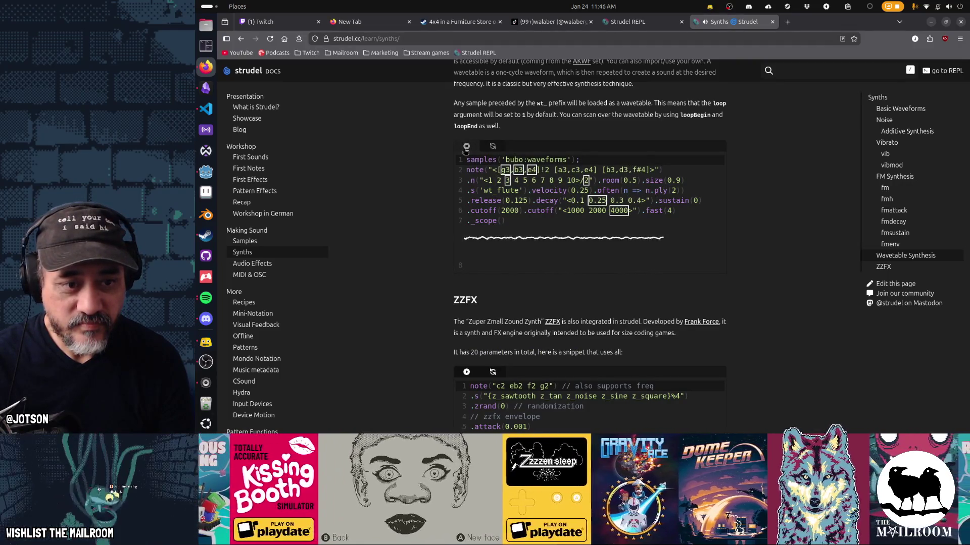
left_click(466, 149)
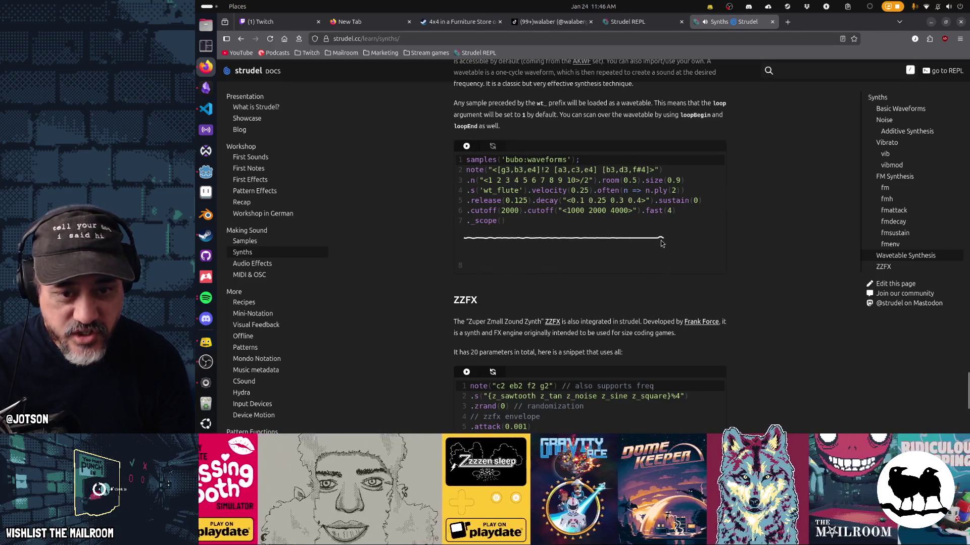
left_click(469, 222)
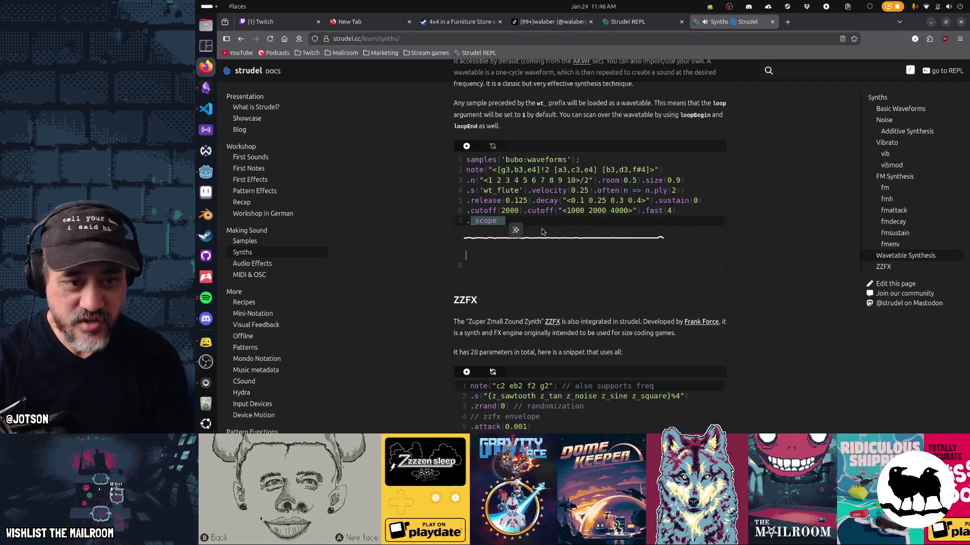
key("BackSpace")
key("BackSpace")
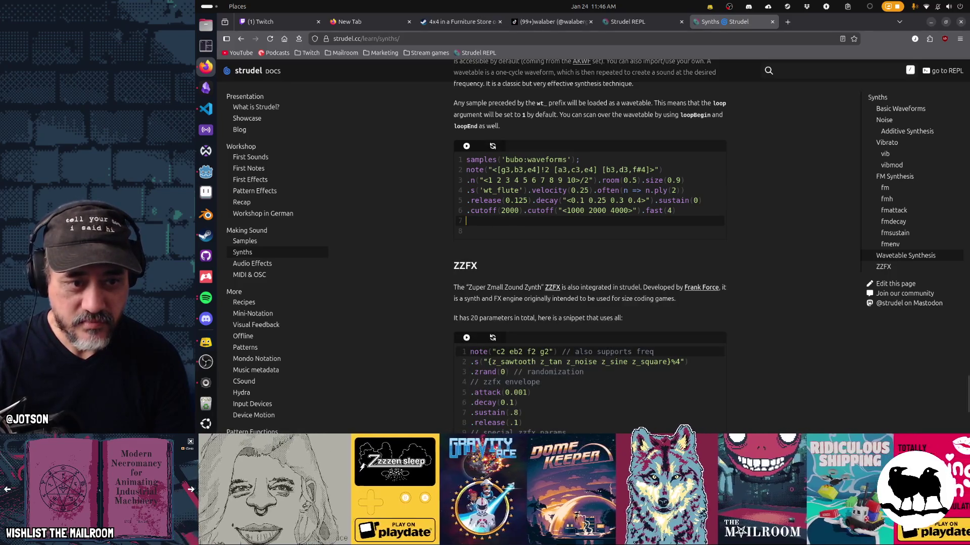
key("ctrl+Return")
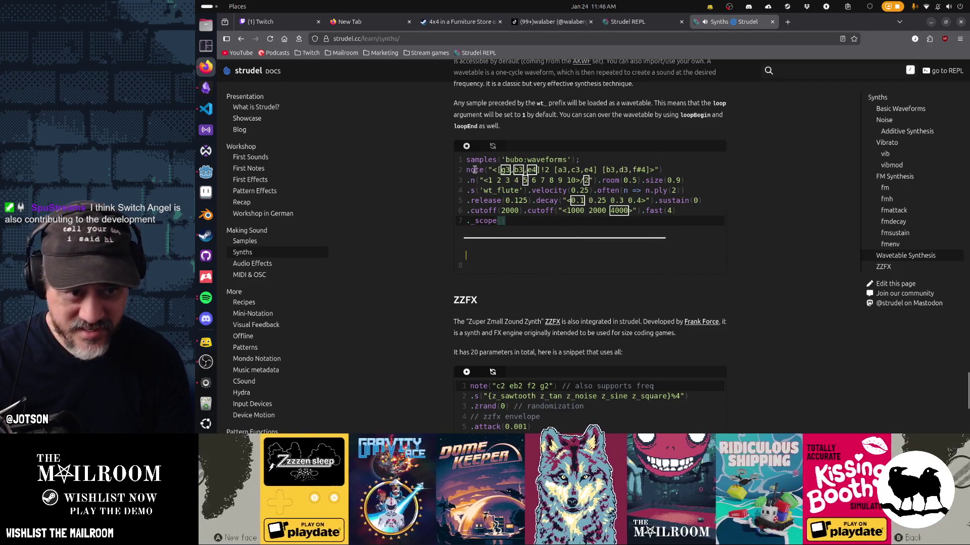
left_click(467, 147)
Play and stop the ZZFX snippet, then move on to the Recipes page
scroll(468, 151, "down", 5)
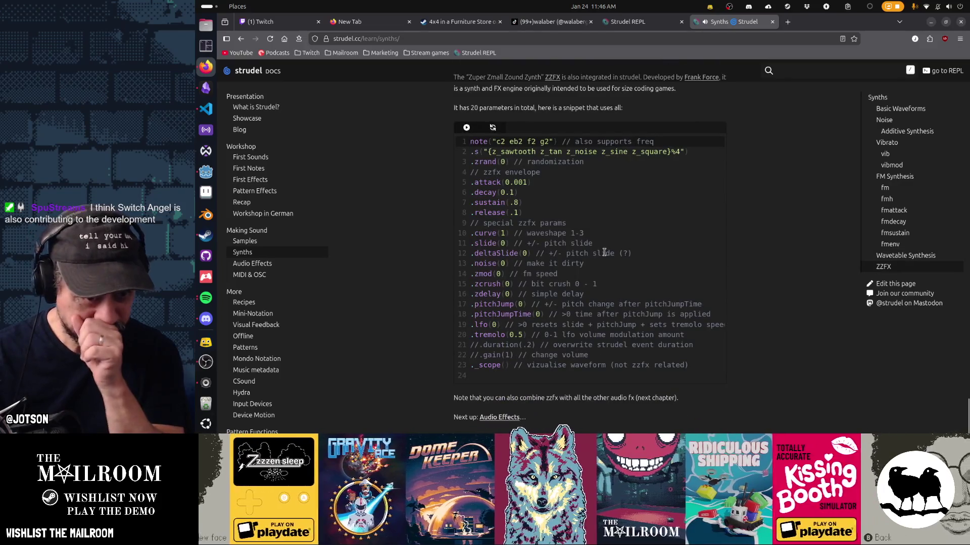
left_click(475, 130)
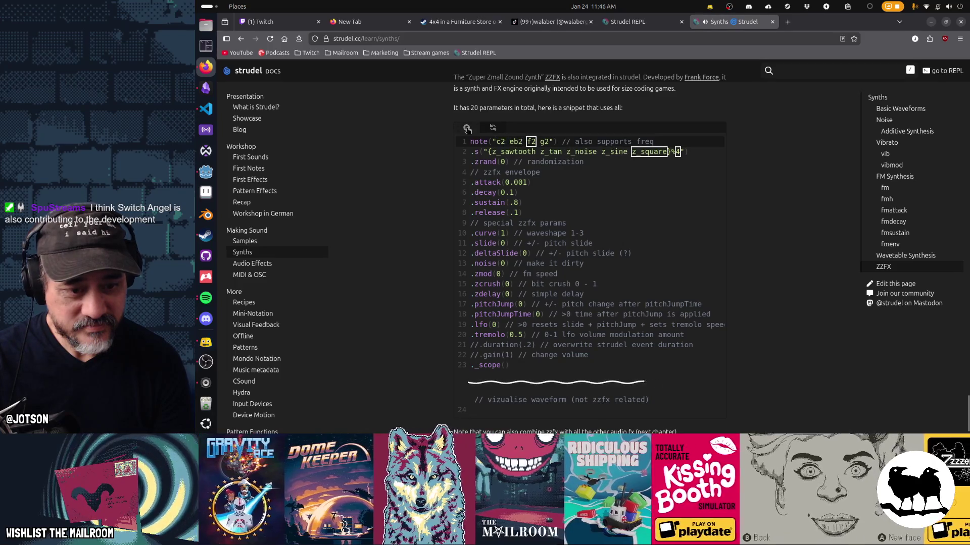
left_click(467, 127)
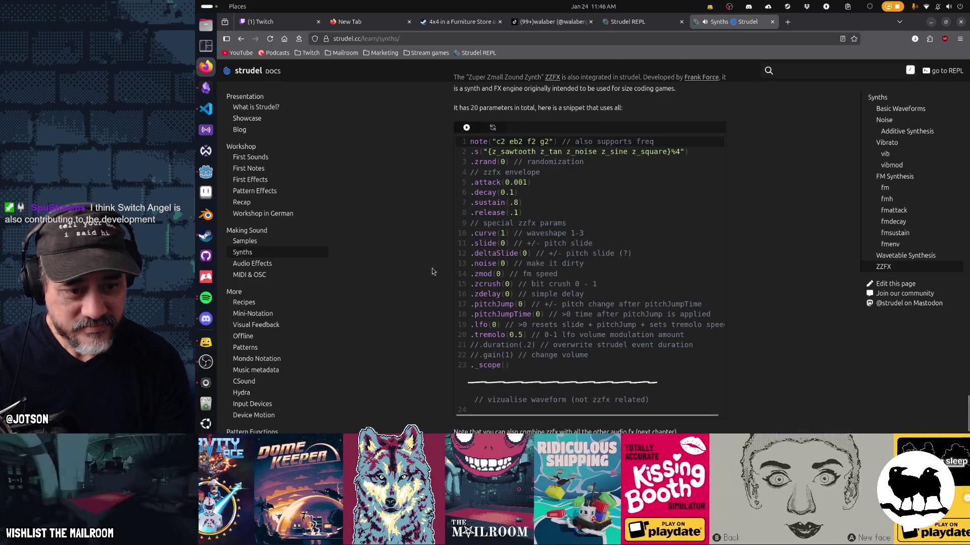
scroll(435, 275, "down", 1)
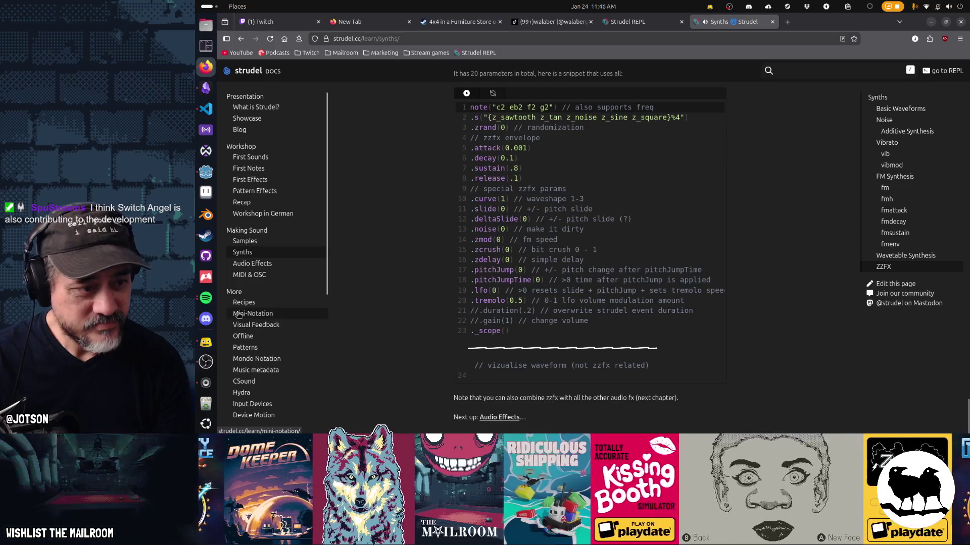
left_click(243, 302)
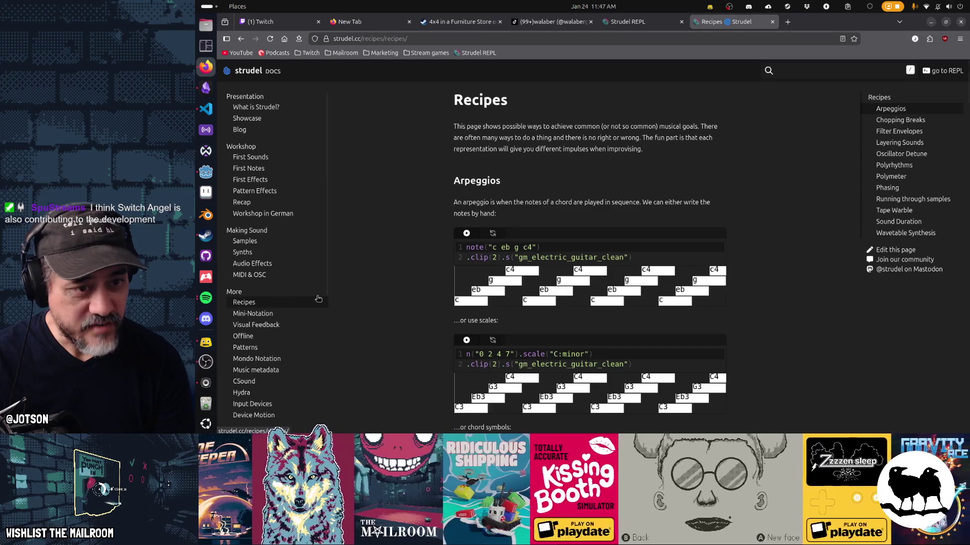
Switch from Recipes to the Visual Feedback documentation page
scroll(703, 272, "down", 15)
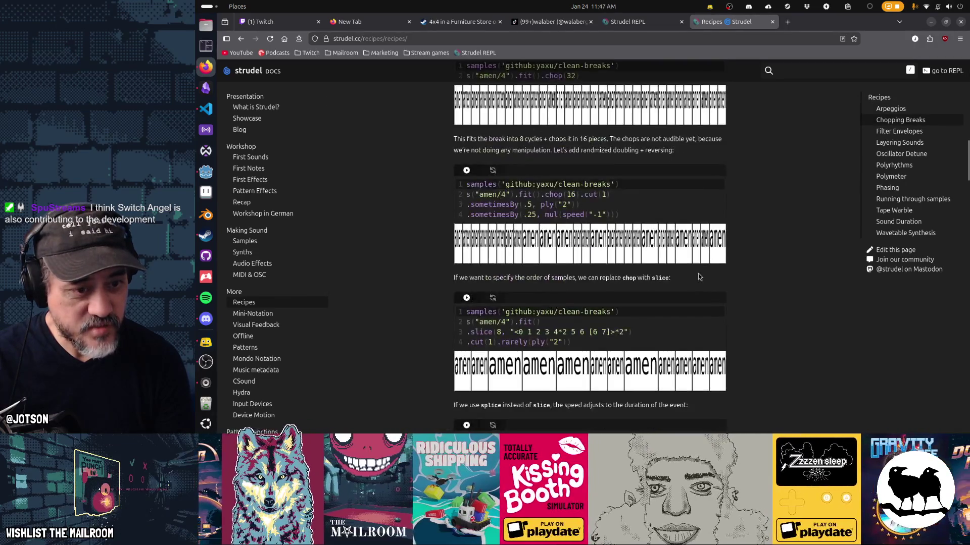
scroll(699, 277, "down", 3)
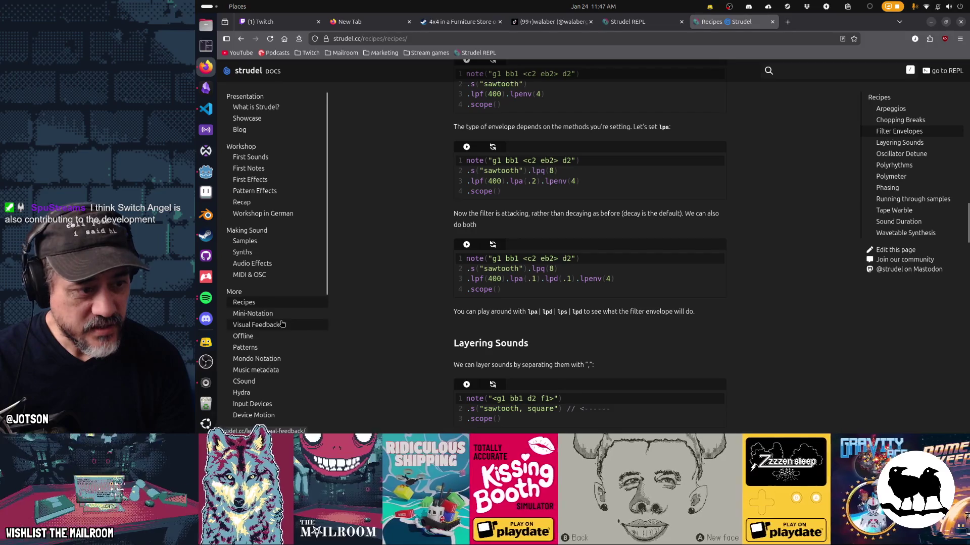
left_click(281, 324)
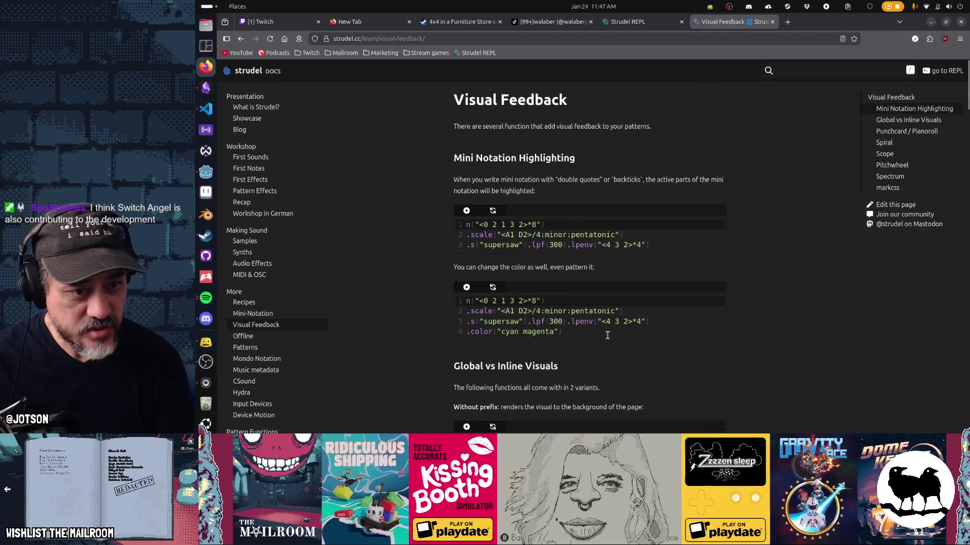
Play the Pitchwheel example and look over the Spectrum analyzer snippet below it
scroll(607, 335, "down", 5)
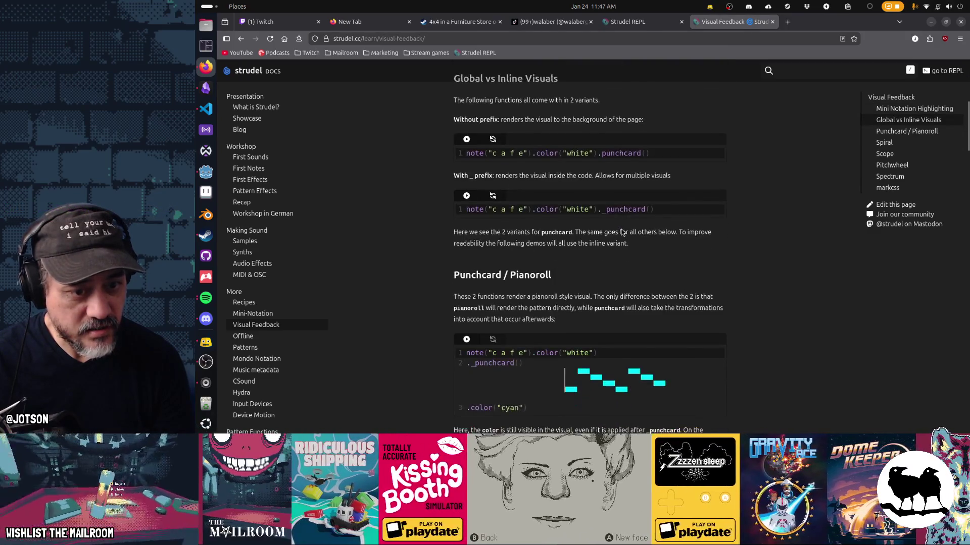
scroll(622, 232, "down", 3)
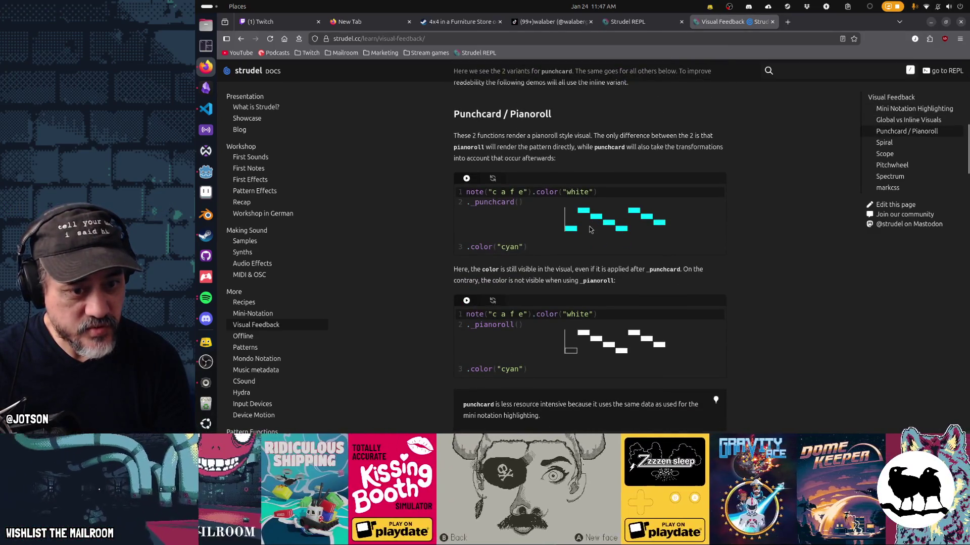
scroll(590, 230, "down", 20)
left_click(466, 185)
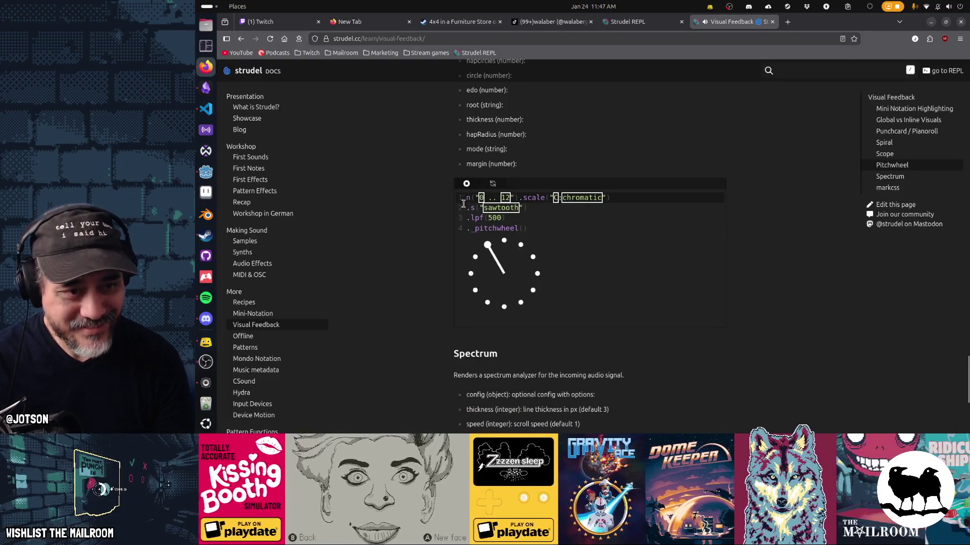
scroll(625, 274, "down", 5)
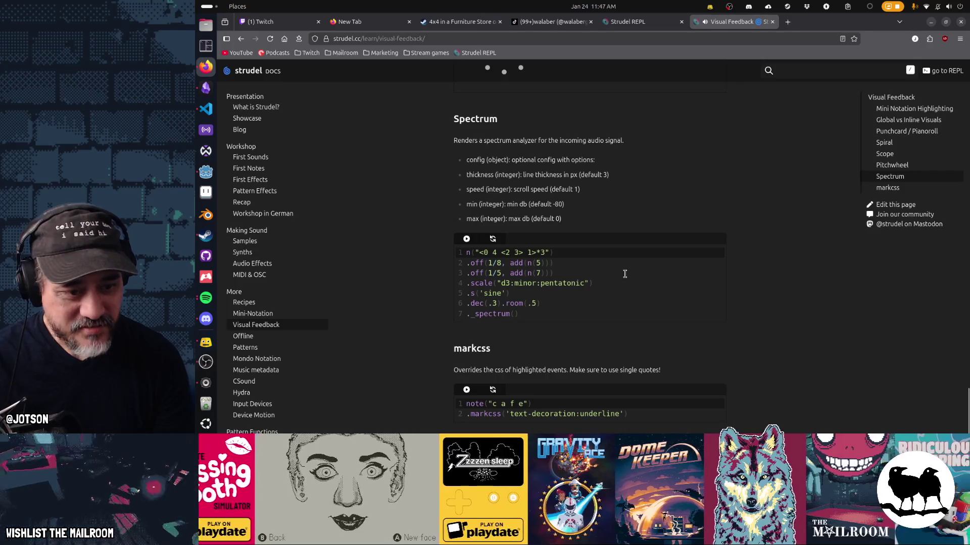
scroll(267, 329, "down", 5)
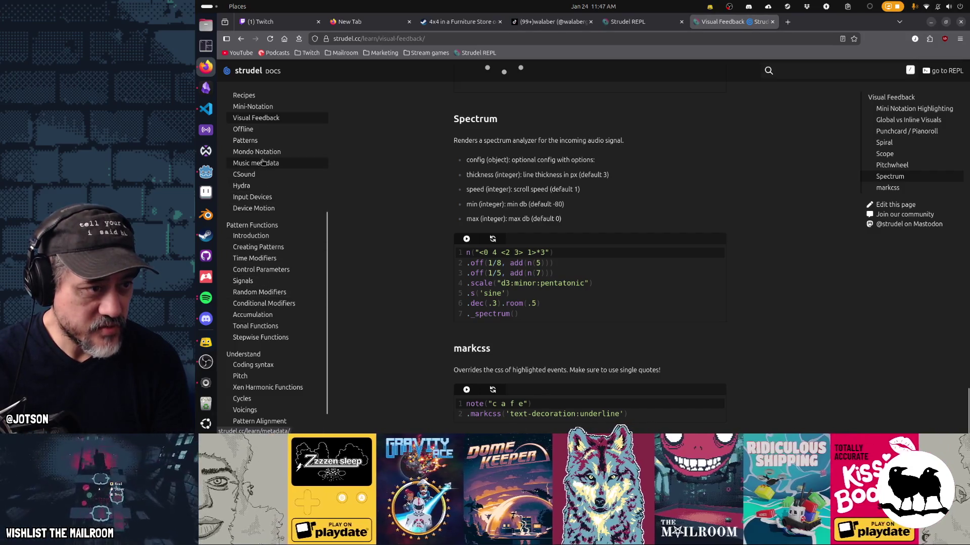
scroll(299, 279, "up", 1)
scroll(298, 278, "up", 5)
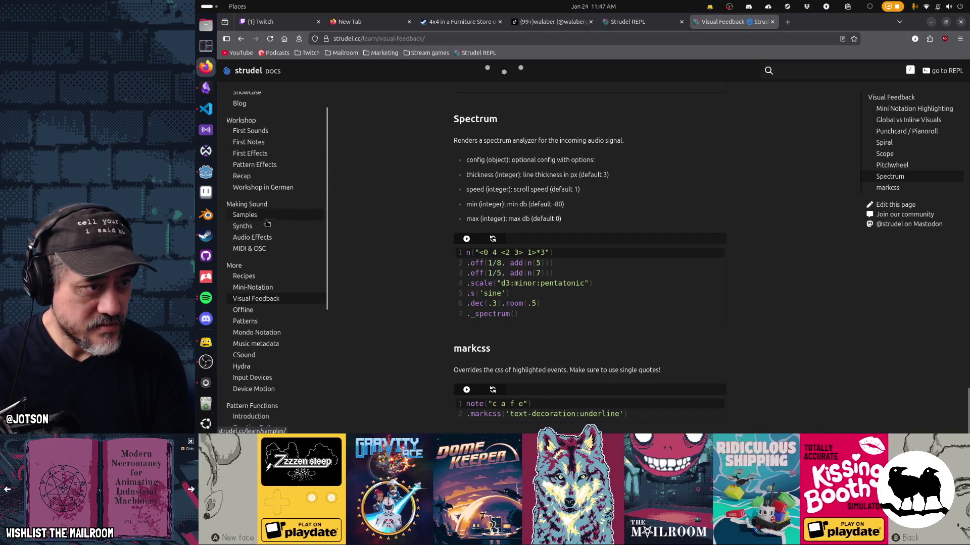
On First Sounds, play sound("casio"), change it to sound("metal"), replay, then stop
left_click(250, 157)
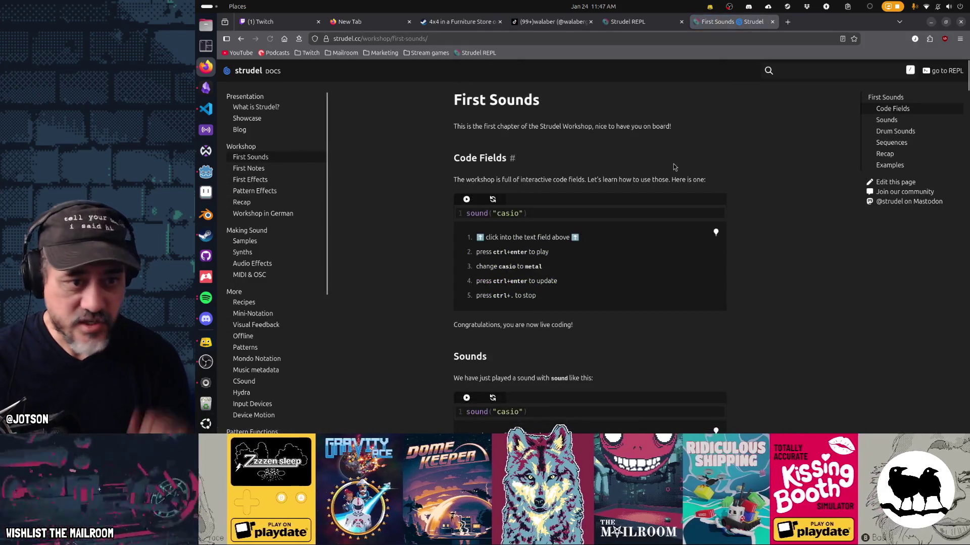
left_click(610, 214)
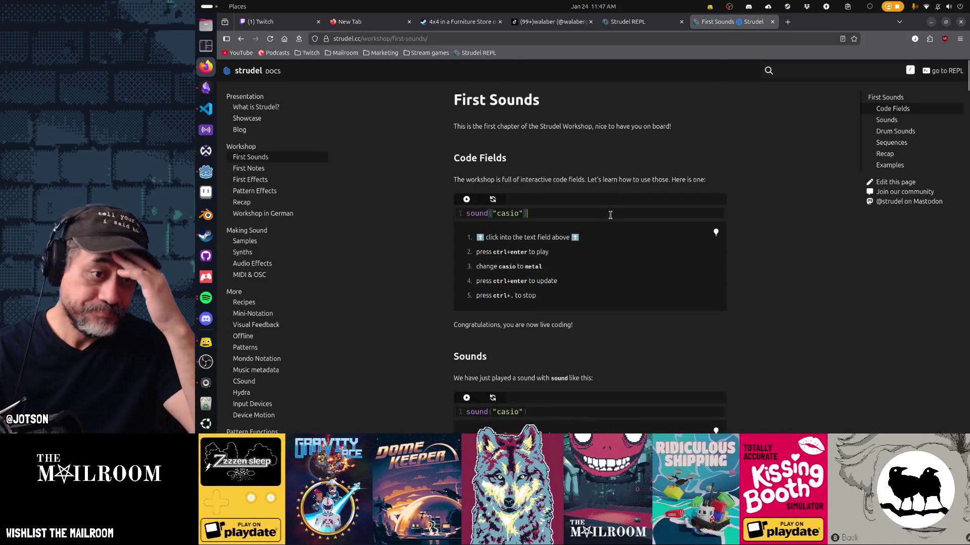
key("ctrl+Return")
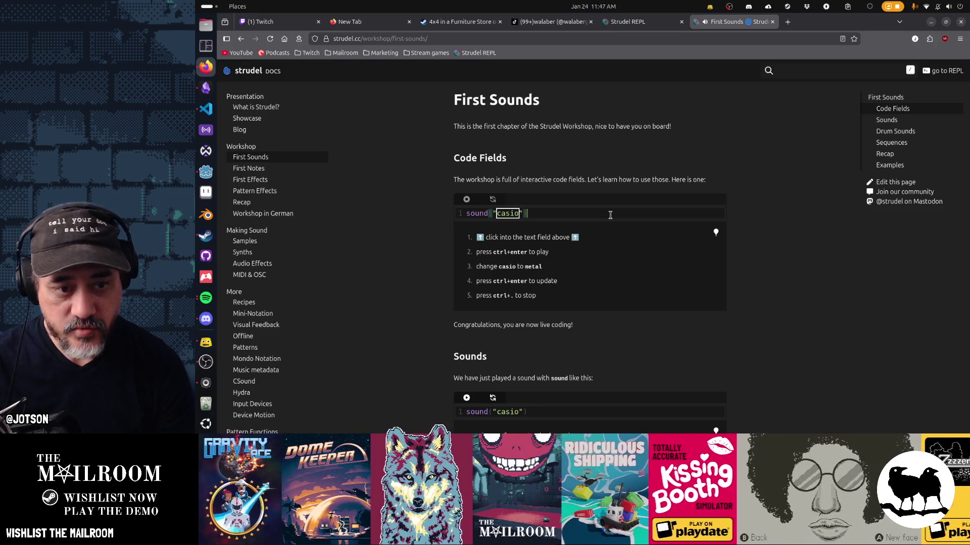
key("ctrl+a")
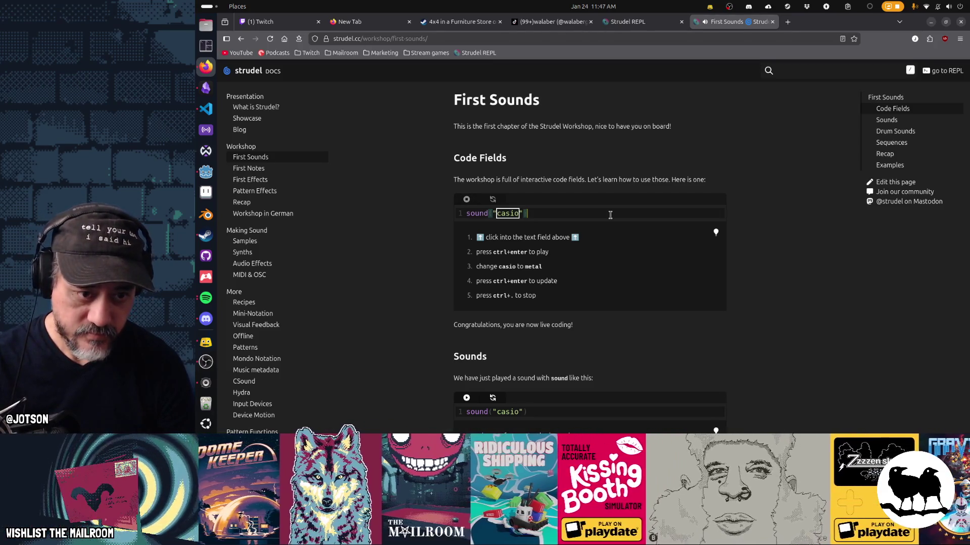
type("metal")
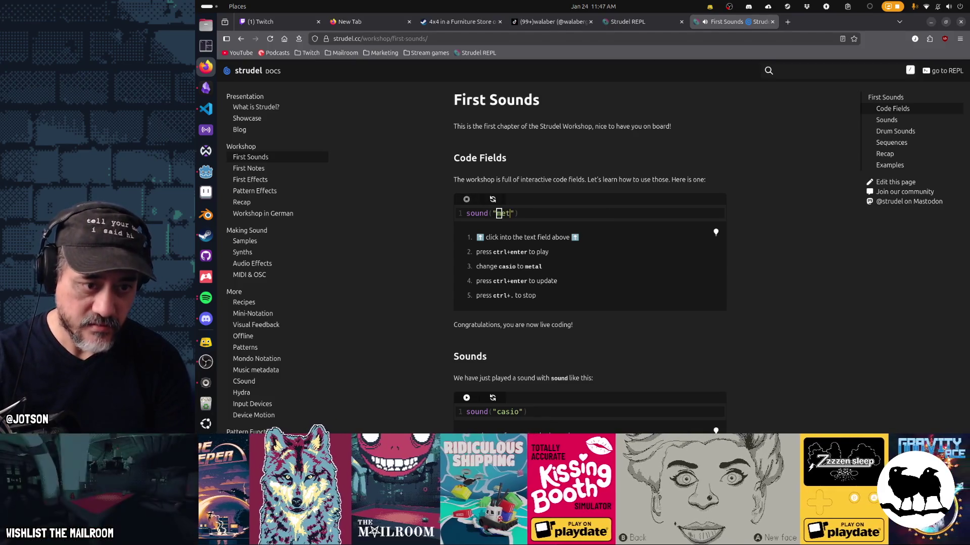
key("ctrl+Return")
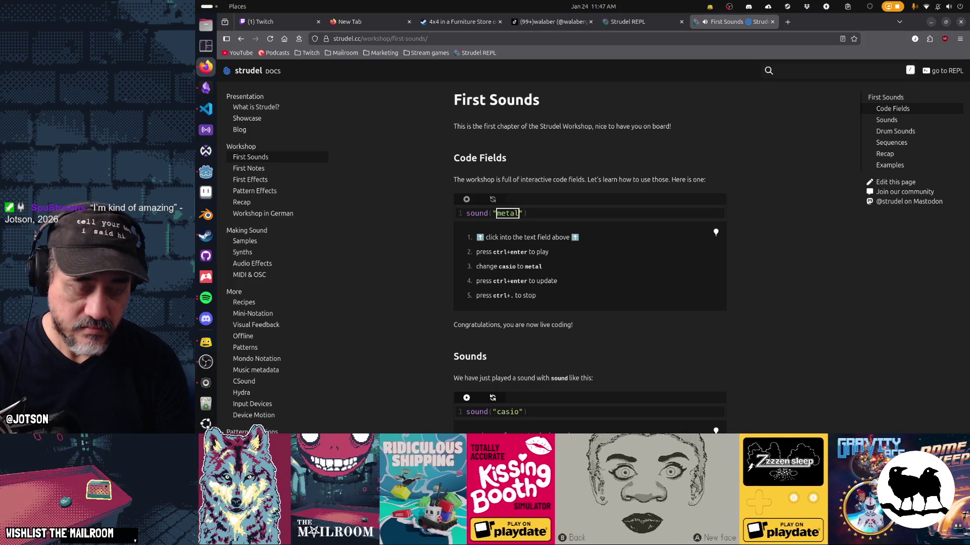
key("ctrl+period")
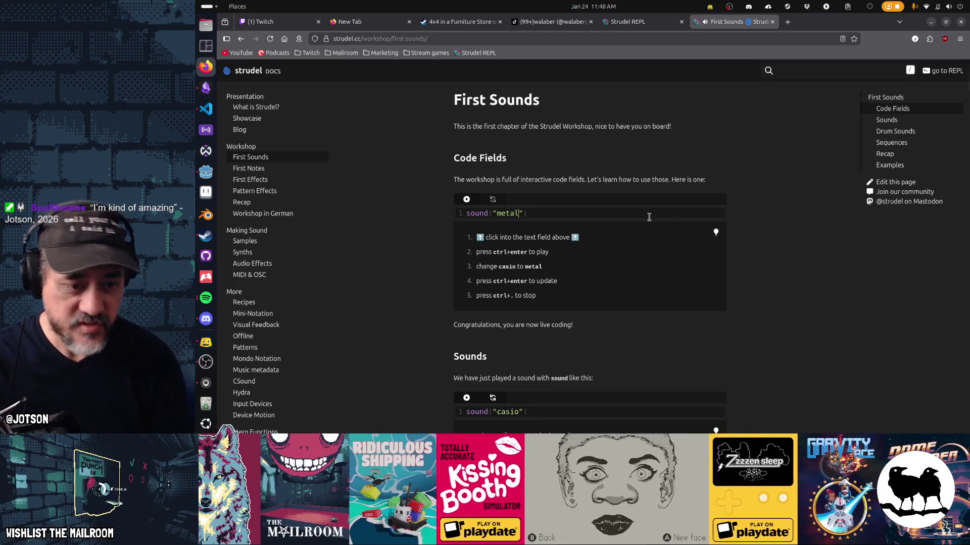
Scroll through the casio:1 sample-number section down to Drum Sounds
scroll(698, 229, "down", 5)
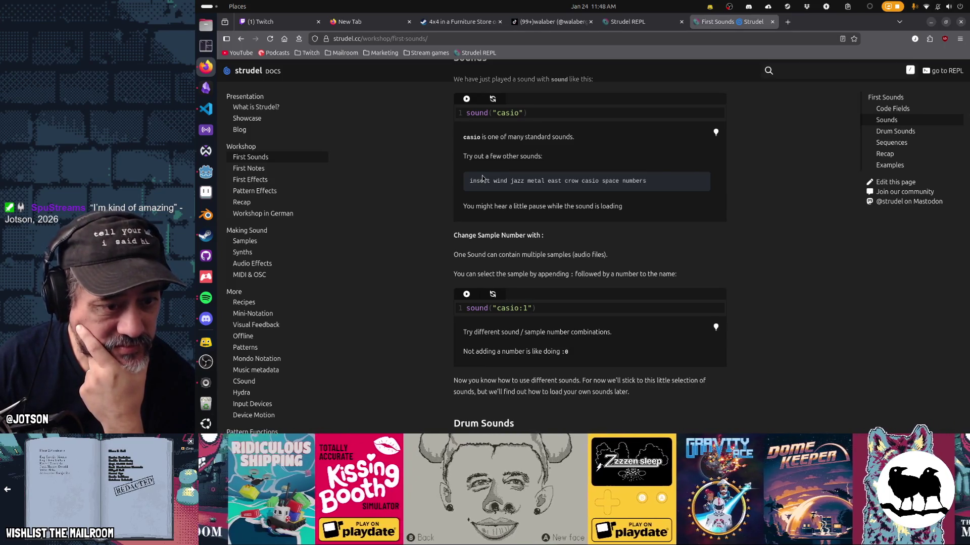
scroll(482, 177, "down", 2)
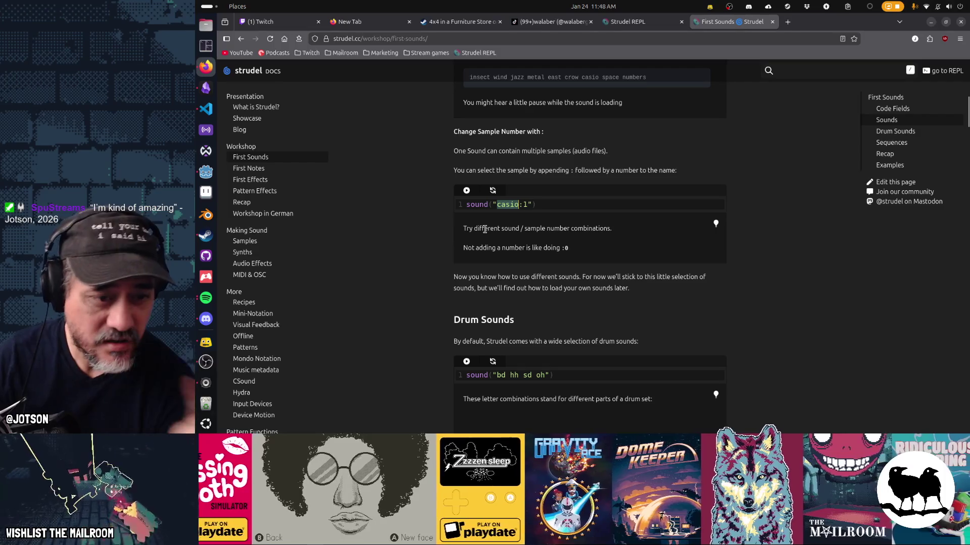
scroll(485, 230, "up", 5)
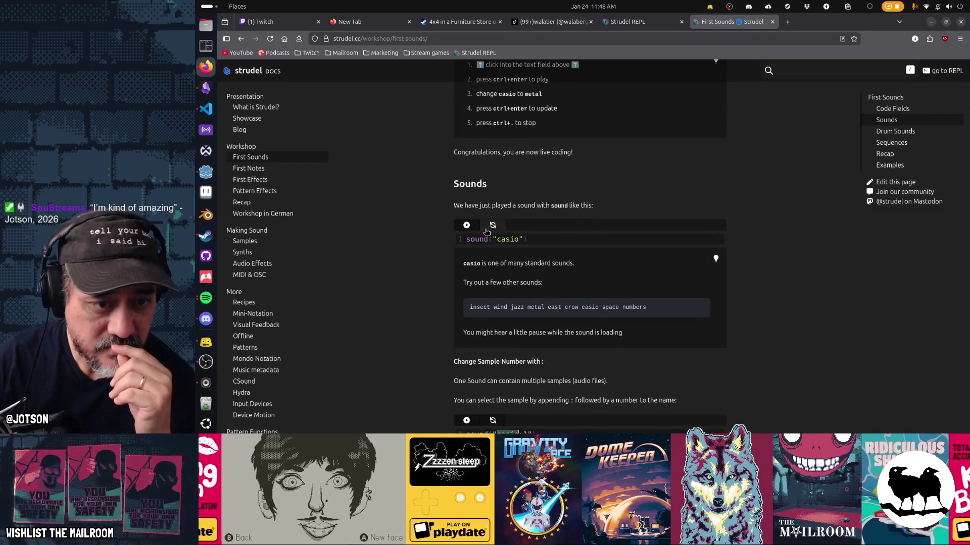
scroll(486, 231, "up", 4)
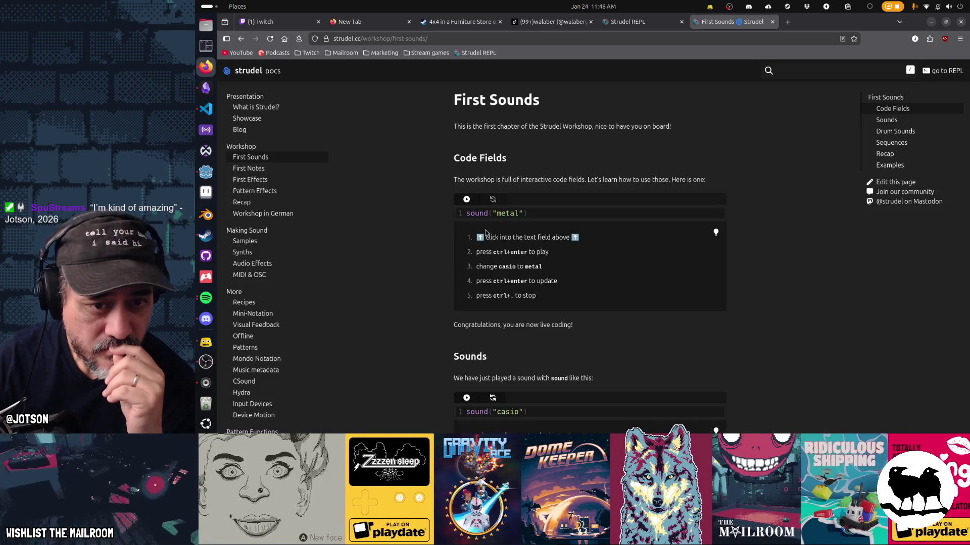
scroll(485, 232, "down", 2)
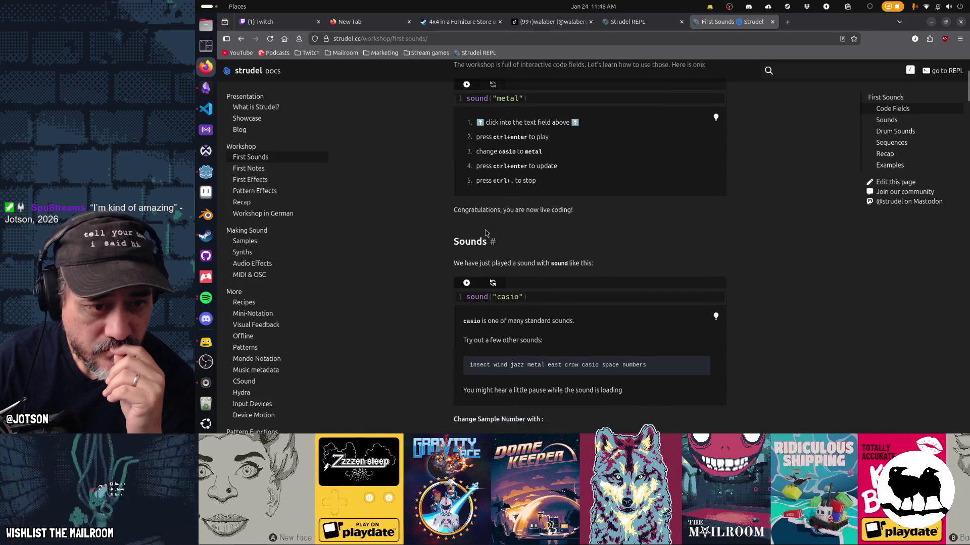
scroll(486, 233, "down", 2)
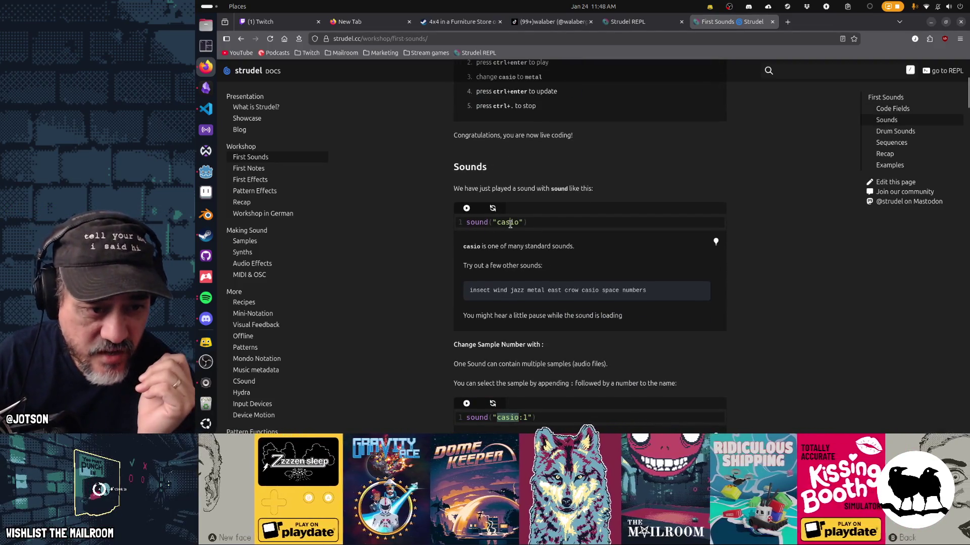
scroll(627, 283, "down", 3)
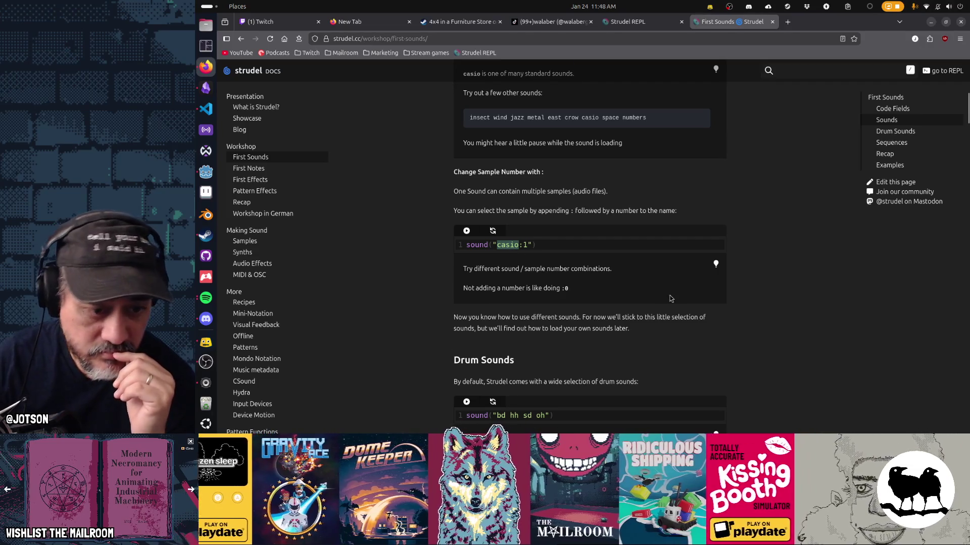
scroll(670, 298, "down", 4)
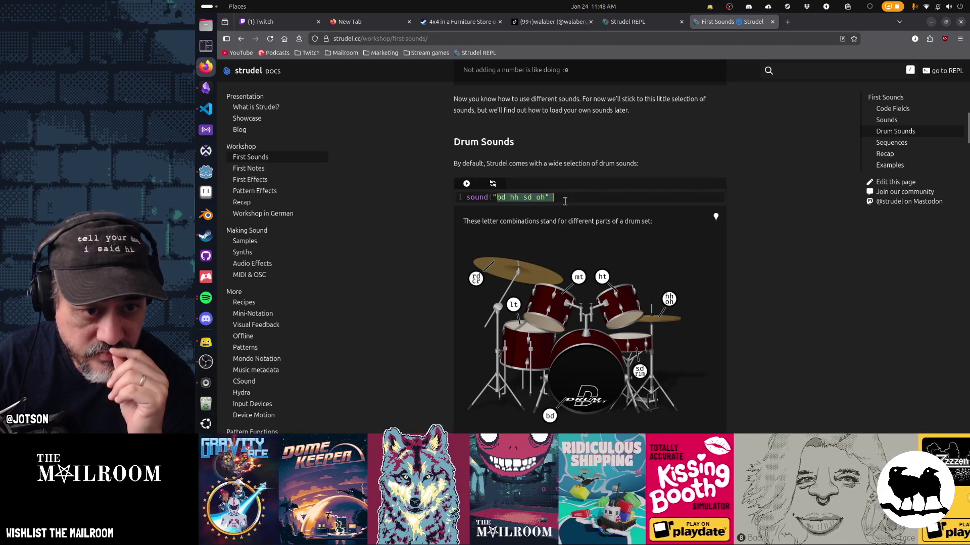
Play the "bd hh sd oh" drum pattern and the RolandTR909 bank example
key("ctrl+Return")
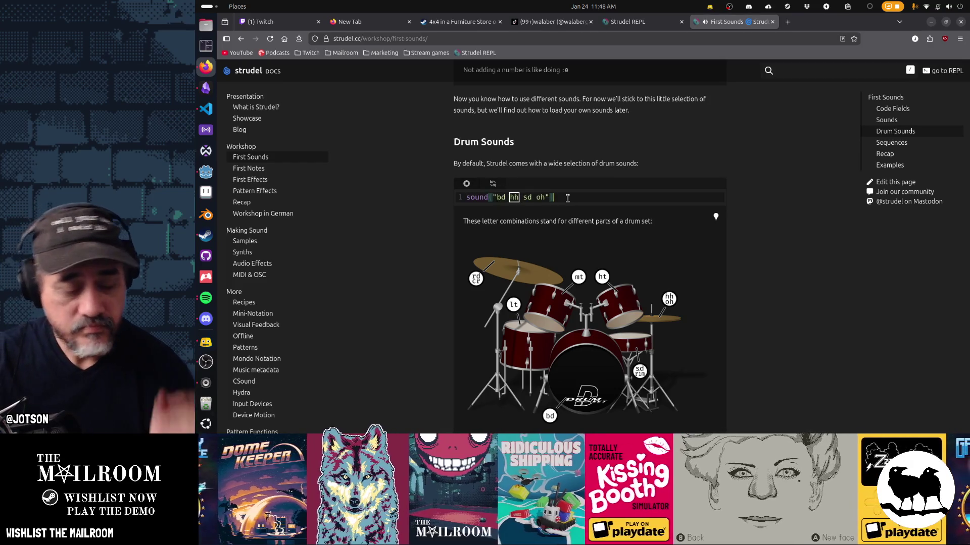
scroll(568, 200, "down", 5)
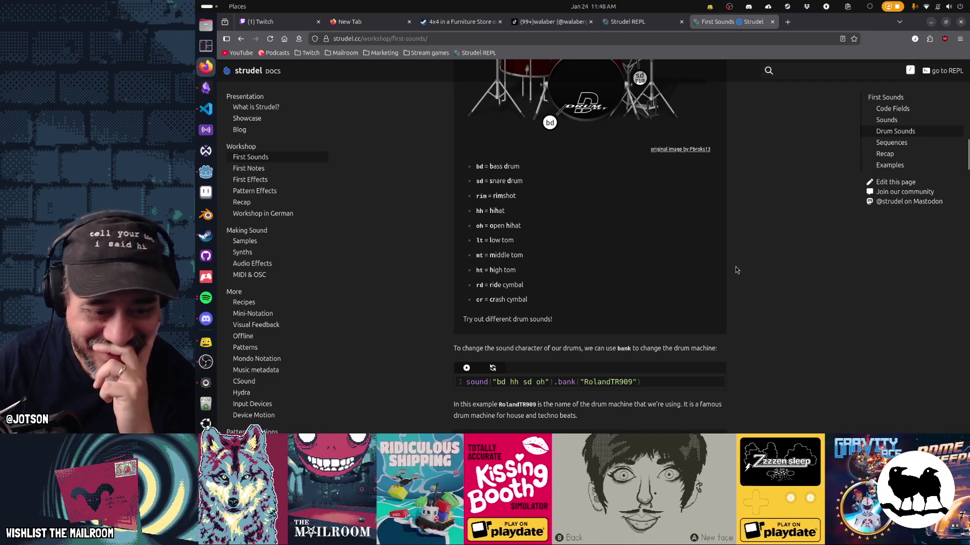
scroll(736, 269, "down", 2)
left_click(468, 260)
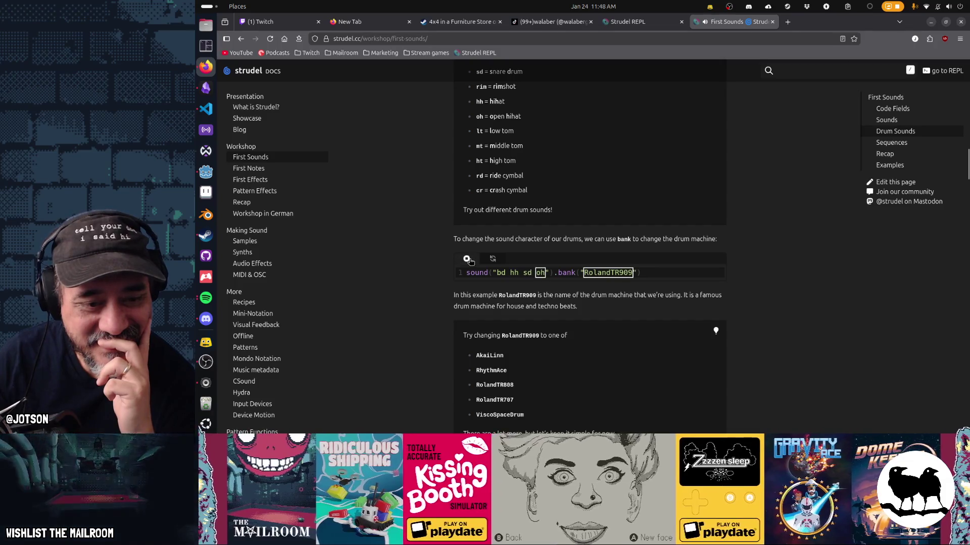
Replace the RolandTR909 bank with AkaiLinn and rerun the pattern
scroll(770, 305, "down", 4)
scroll(769, 306, "up", 2)
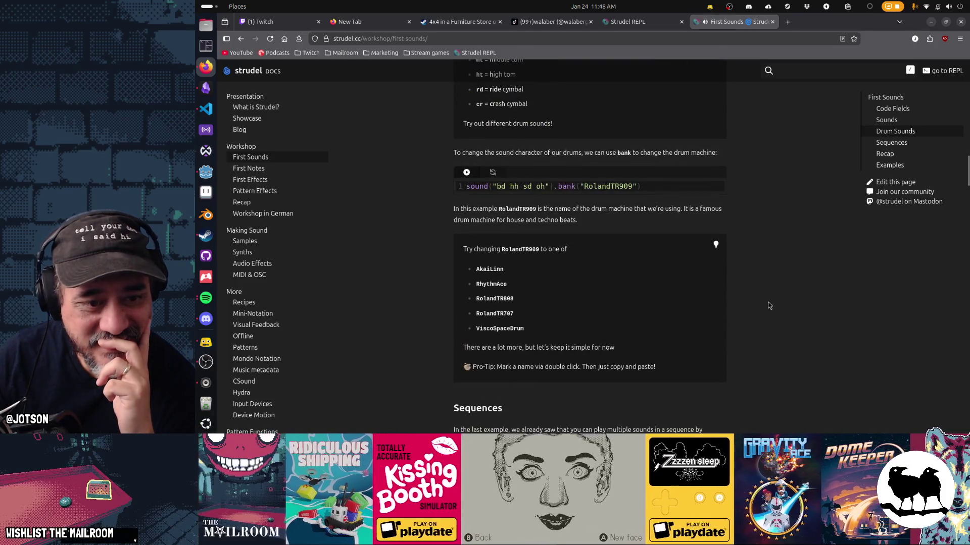
double_click(617, 186)
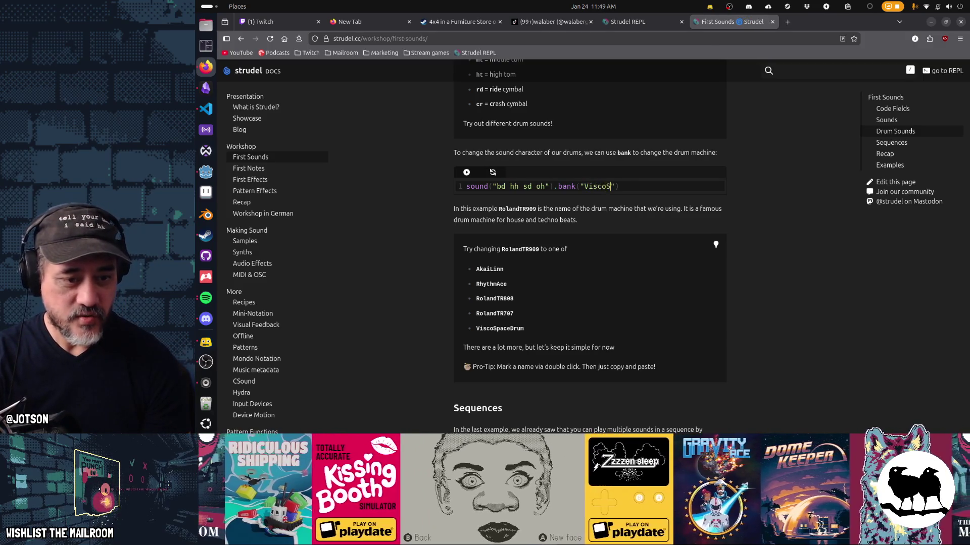
type("m")
key("ctrl+Return")
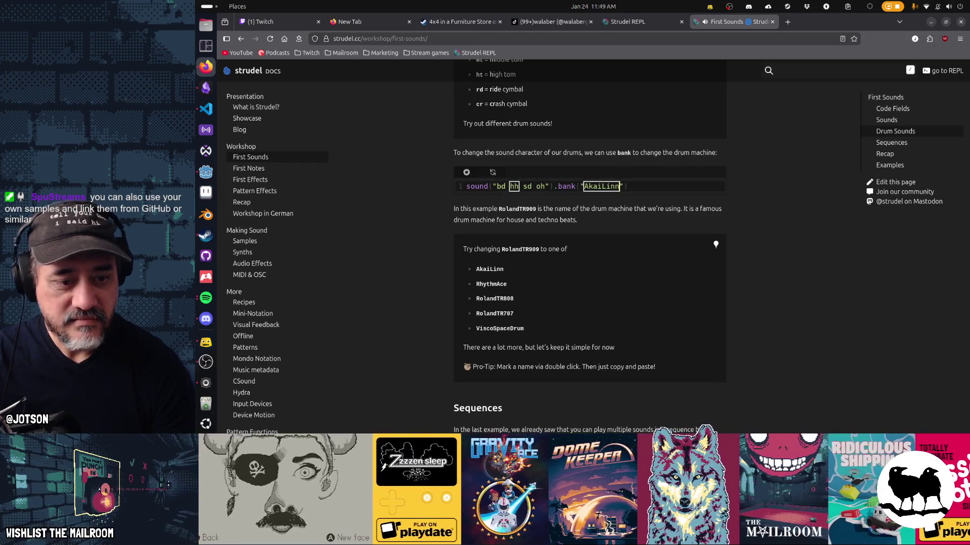
scroll(664, 202, "down", 5)
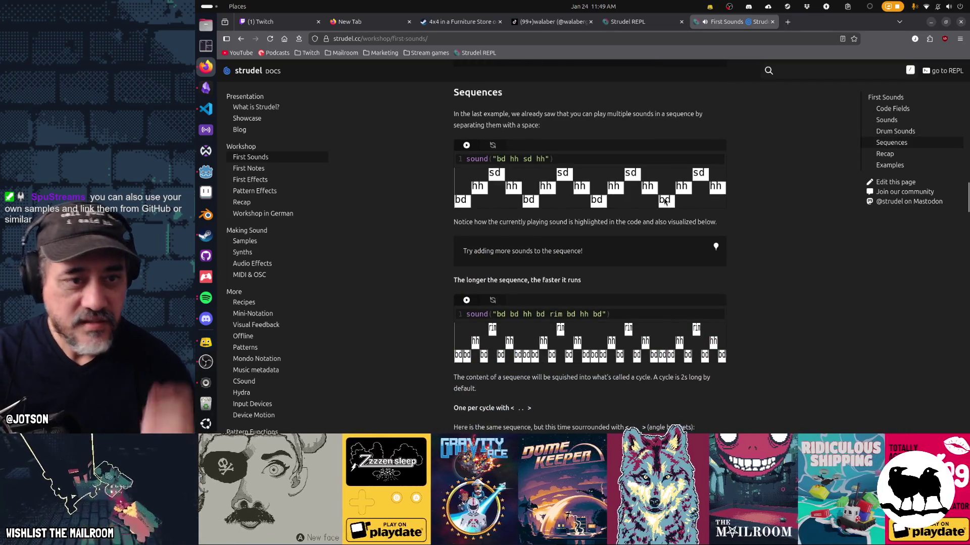
Play the first sequence example and the longer eight-sound sequence
left_click(467, 147)
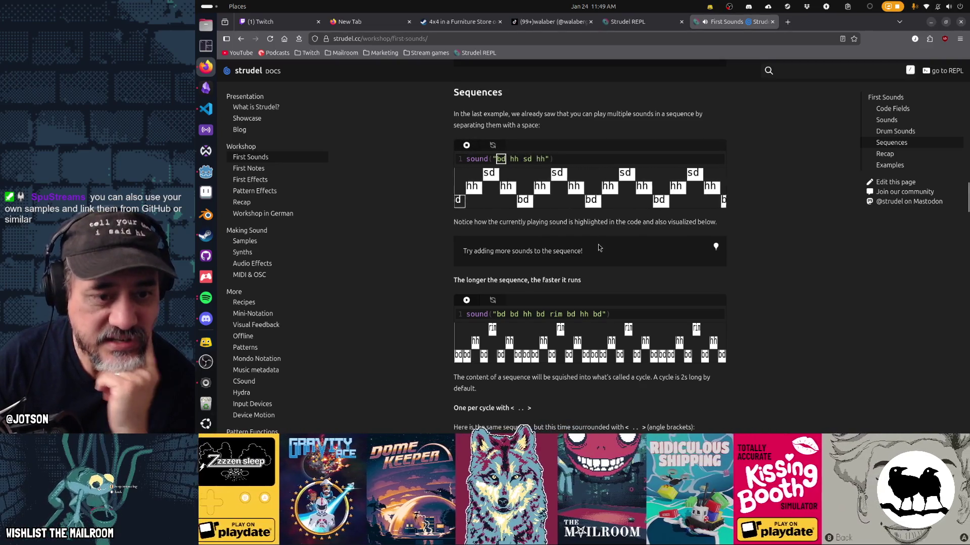
scroll(584, 233, "down", 5)
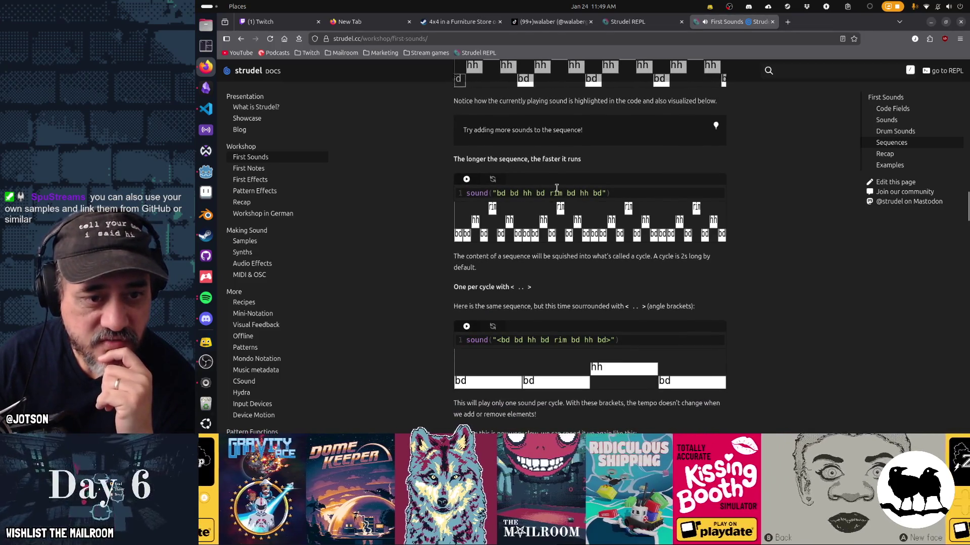
left_click(466, 181)
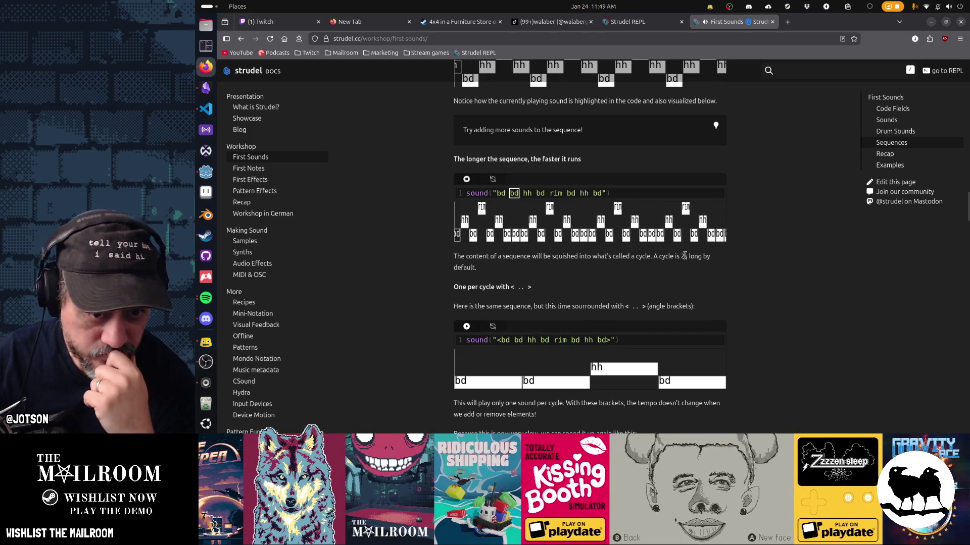
Trim the angle-bracket example to <bd bd hh bd rim>, then run the *8 example
scroll(683, 256, "down", 3)
left_click(466, 229)
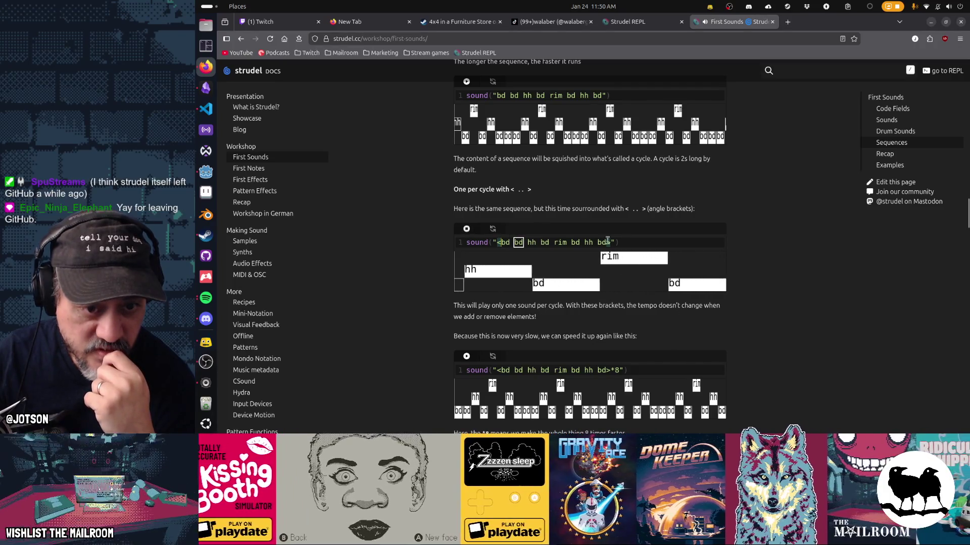
key("BackSpace")
key("BackSpace")
key("BackSpace")
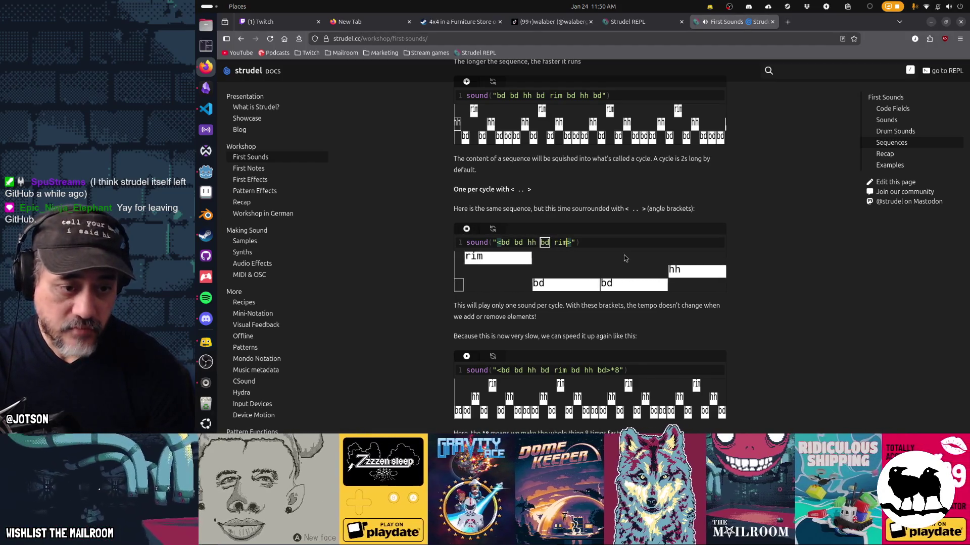
scroll(625, 258, "down", 3)
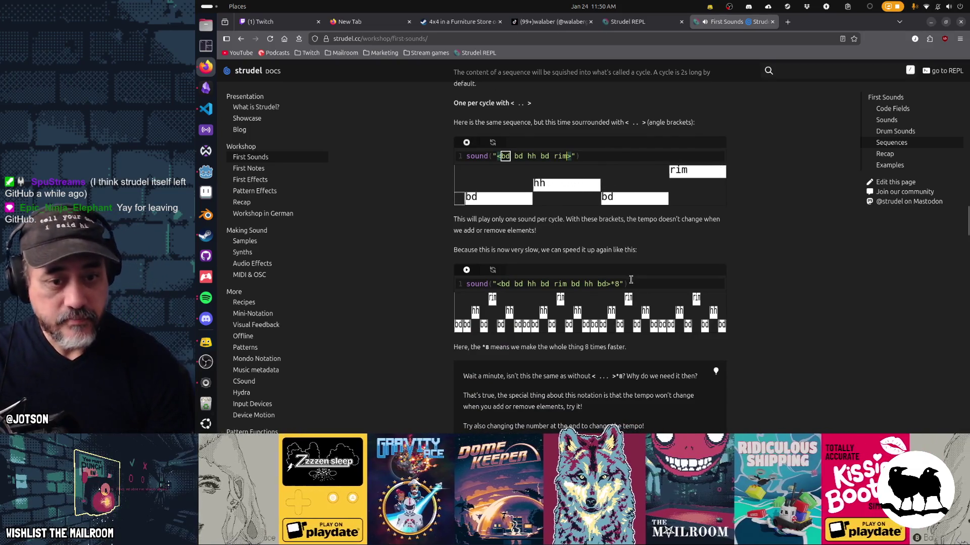
left_click(630, 281)
key("ctrl+Return")
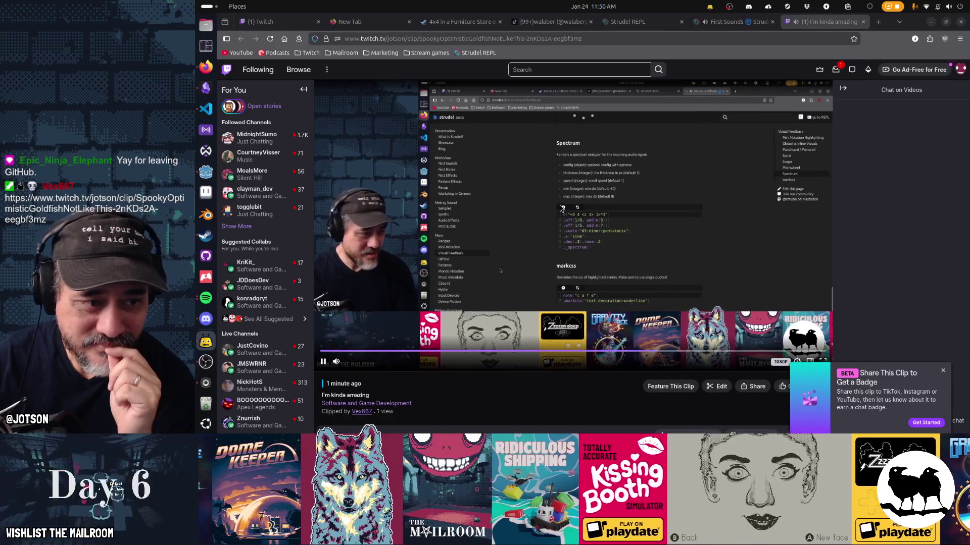
Switch back to the Strudel First Sounds page in Firefox and close the Twitch clip tab
mouse_move(338, 364)
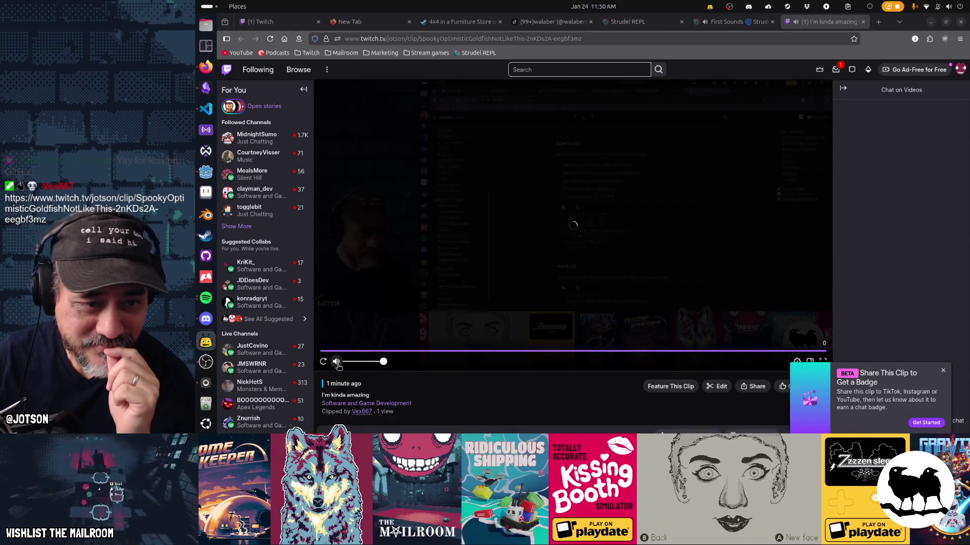
left_click(932, 23)
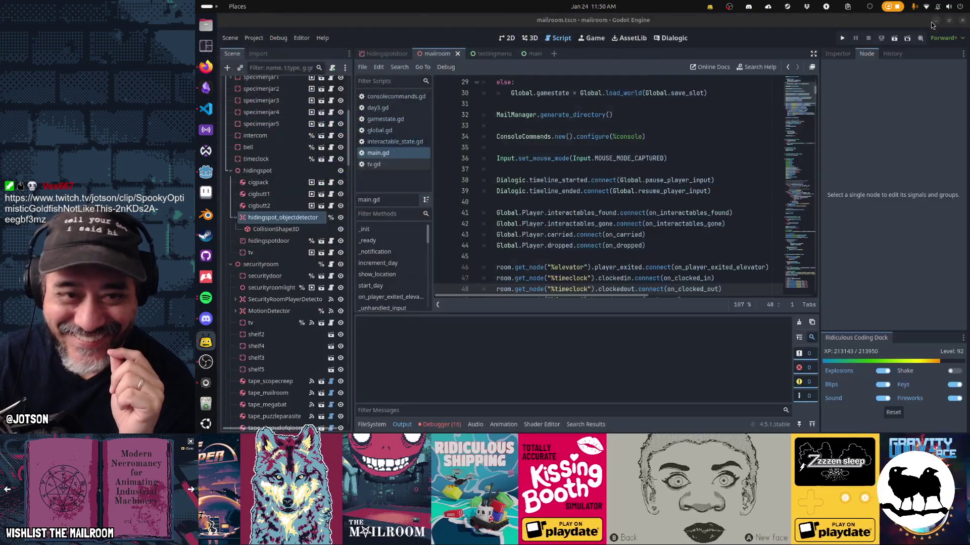
left_click(206, 66)
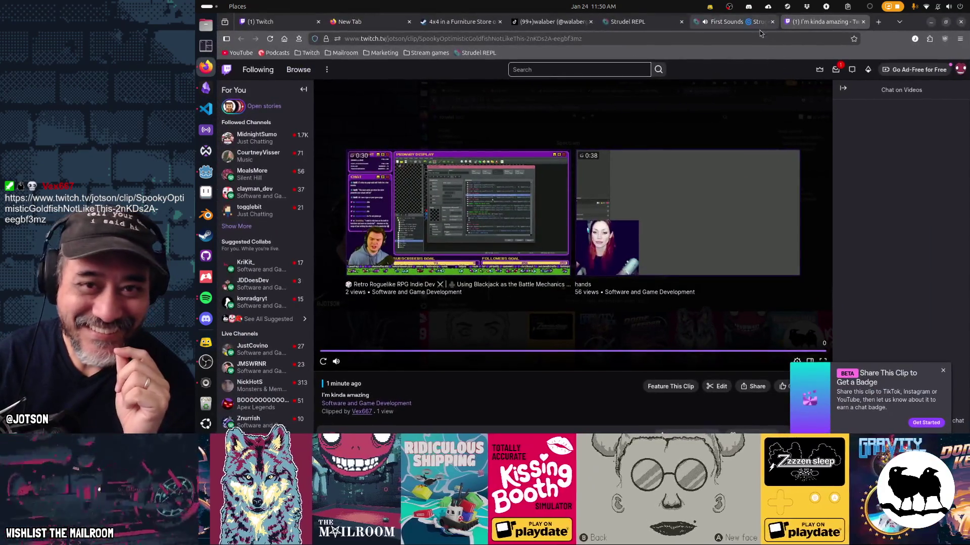
left_click(753, 23)
middle_click(783, 23)
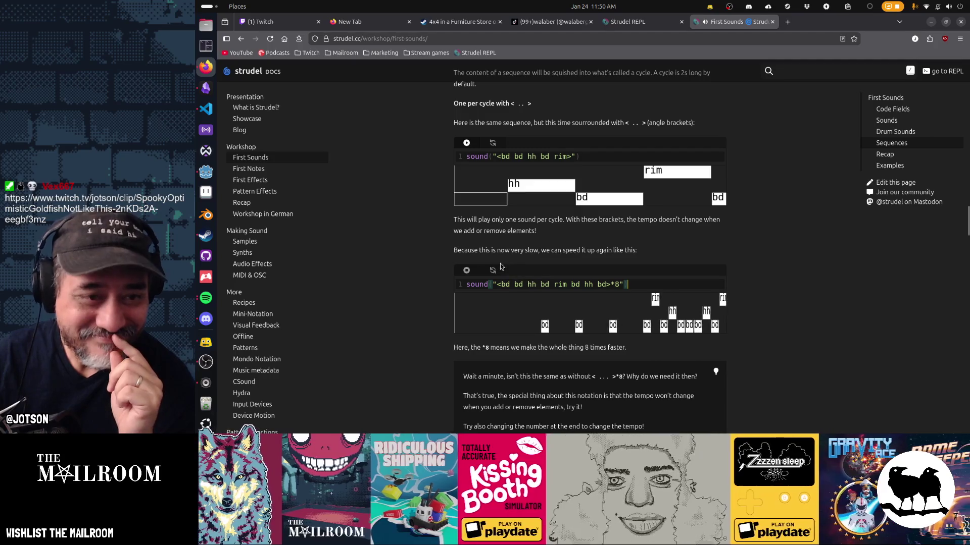
scroll(616, 331, "down", 5)
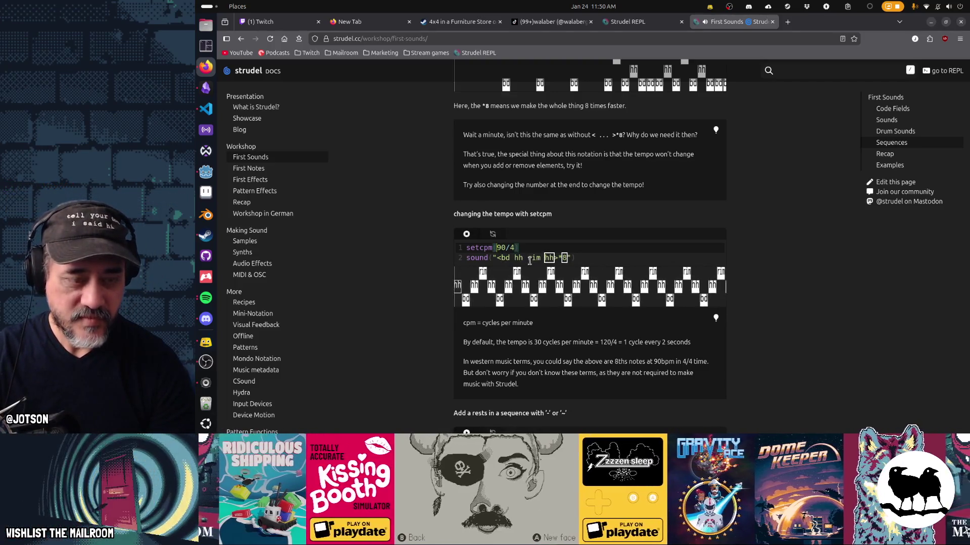
Try setcpm tempos 390/4, 990/4 and 20090/4, then restore setcpm(90/4) on one line
type("3")
key("ctrl+Return")
key("BackSpace")
type("9")
key("BackSpace")
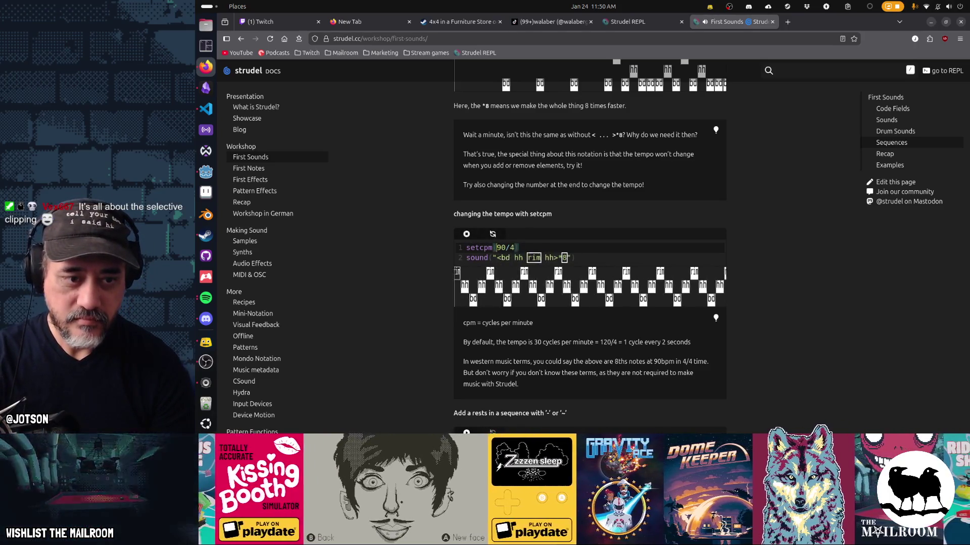
type("200")
key("ctrl+Return")
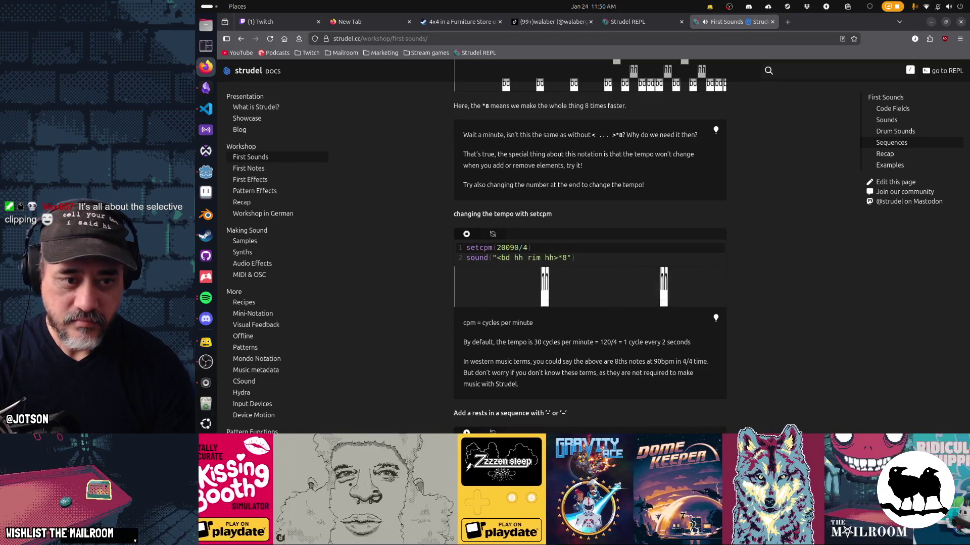
key("Return")
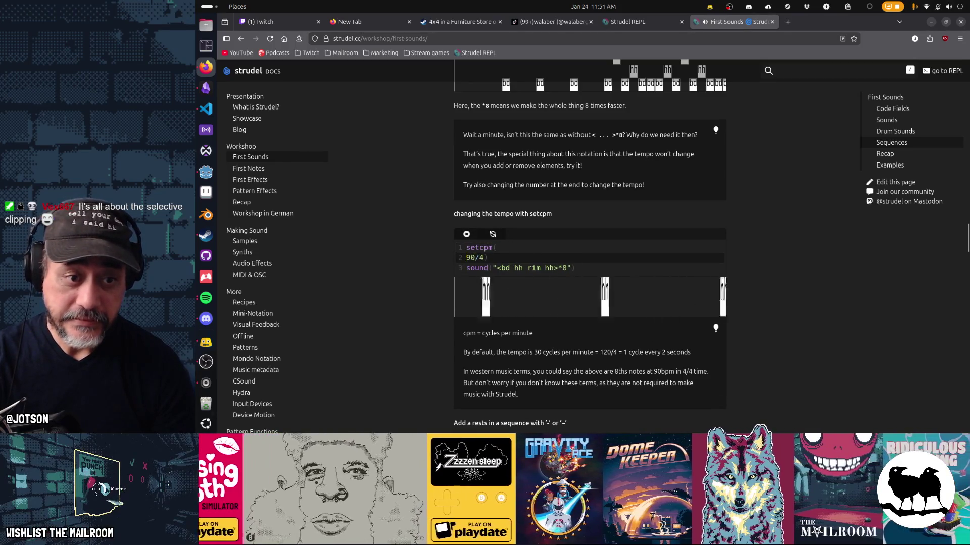
key("BackSpace")
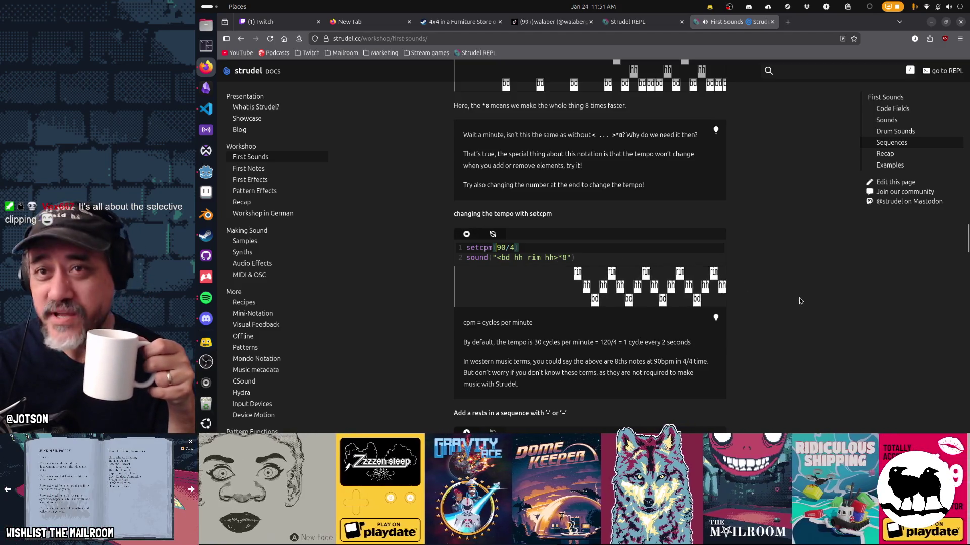
scroll(799, 301, "down", 3)
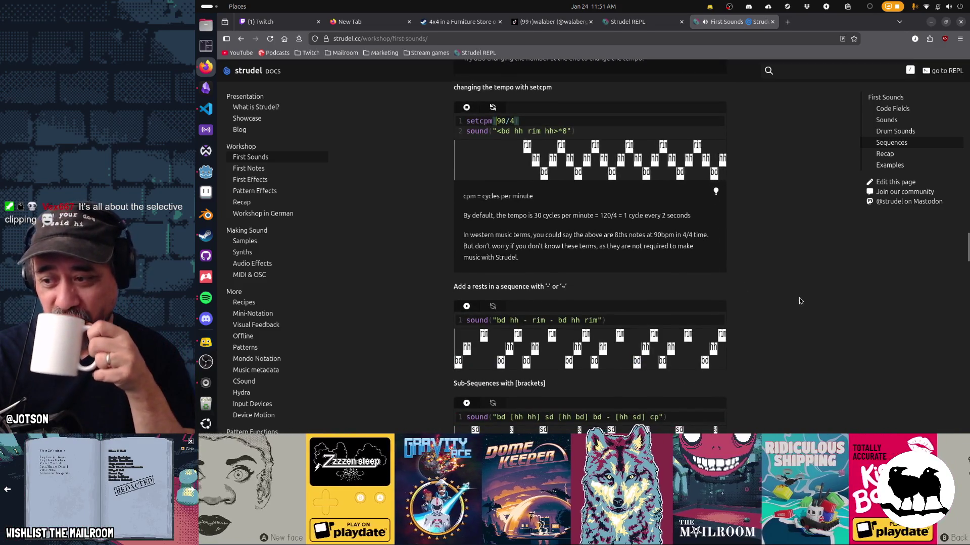
Play the rests example on the First Sounds page
scroll(799, 301, "down", 2)
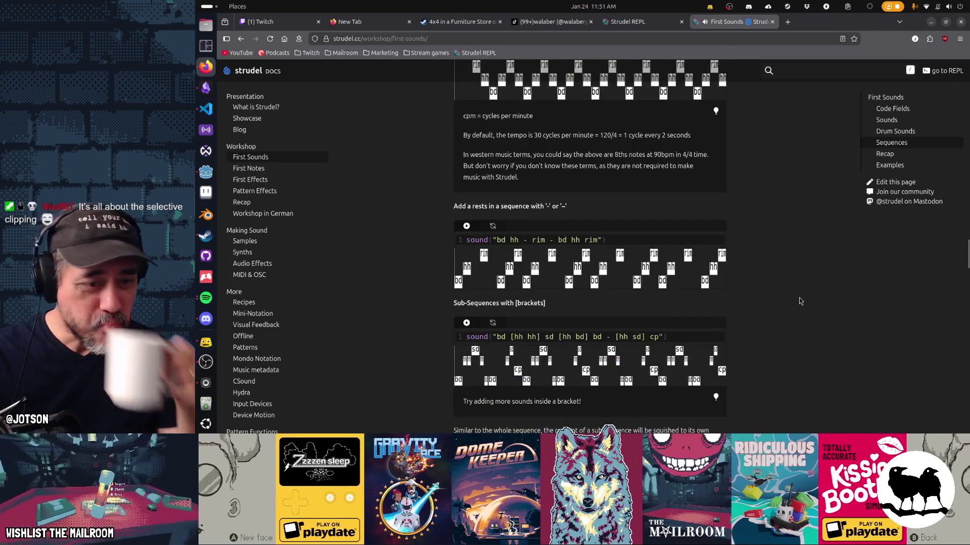
left_click(466, 226)
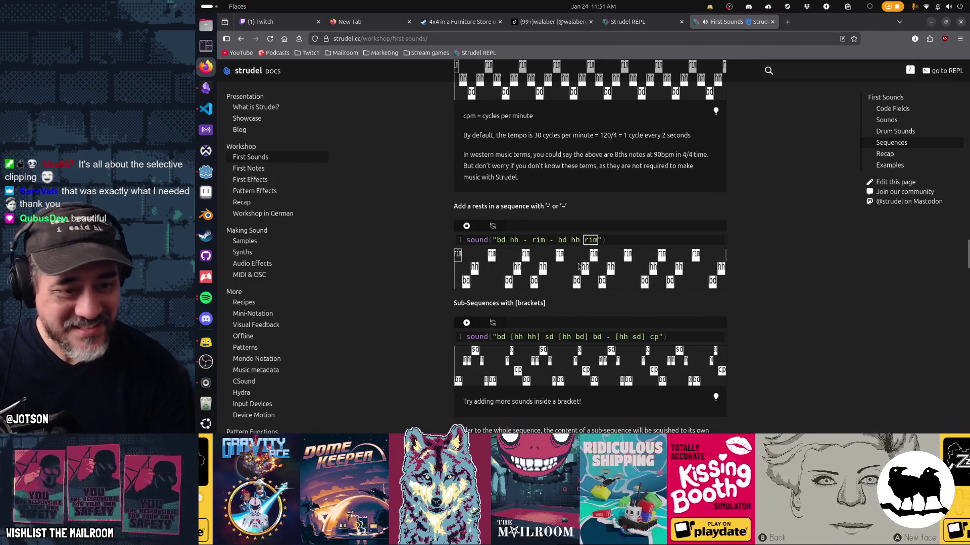
scroll(743, 345, "down", 3)
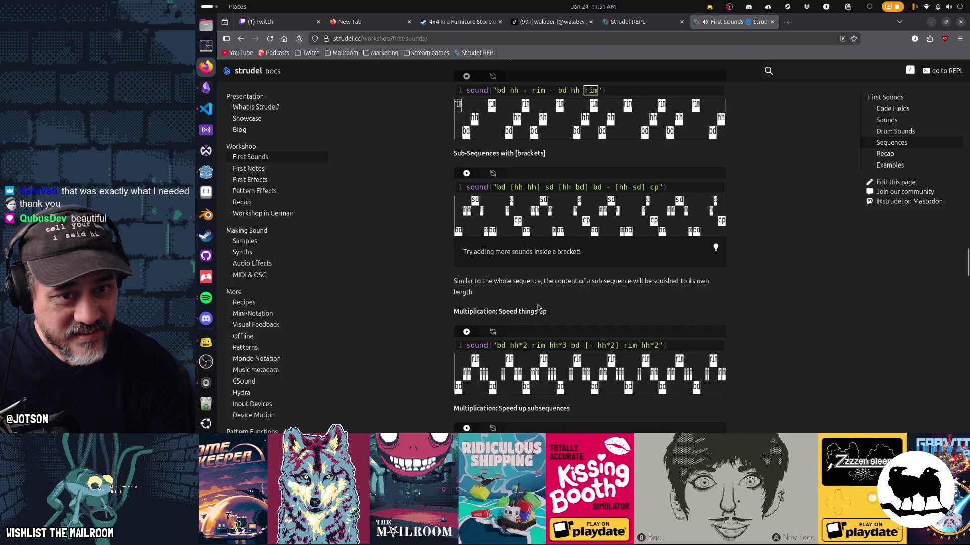
scroll(530, 272, "up", 3)
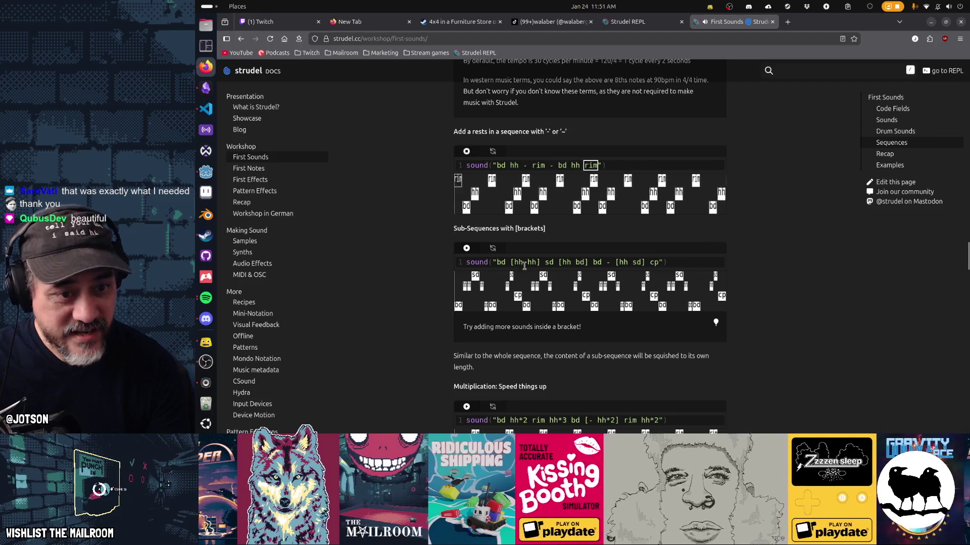
scroll(522, 264, "down", 3)
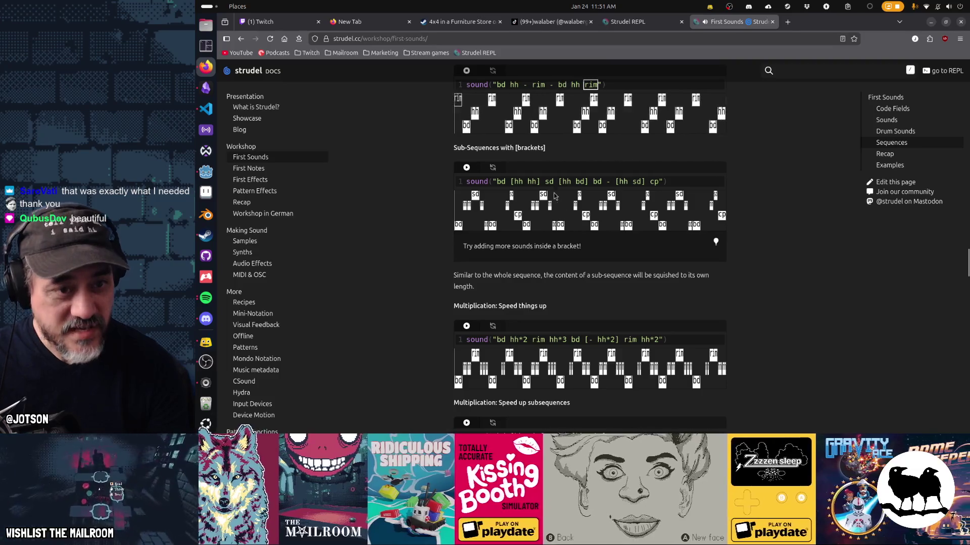
Play and stop the bracket sub-sequences example, then select its pattern text
left_click(466, 168)
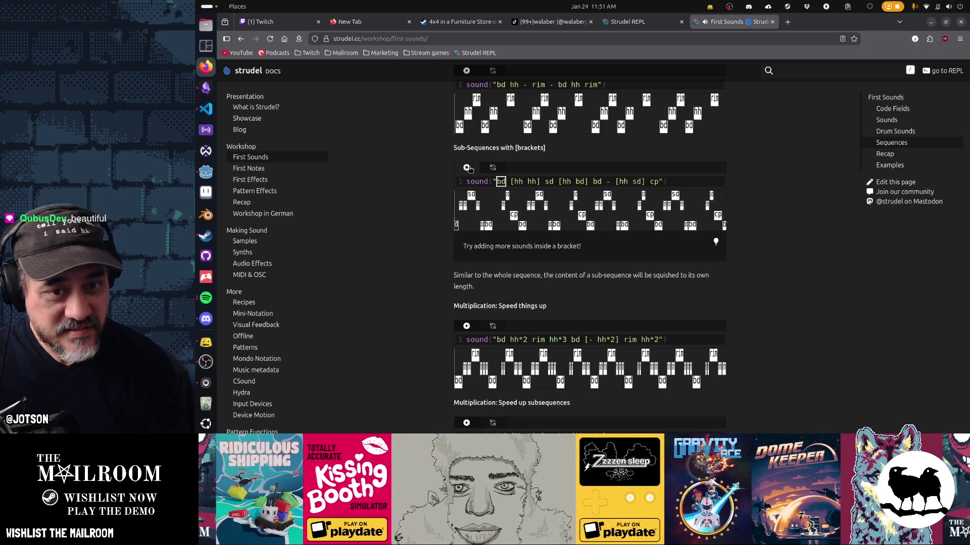
left_click(467, 168)
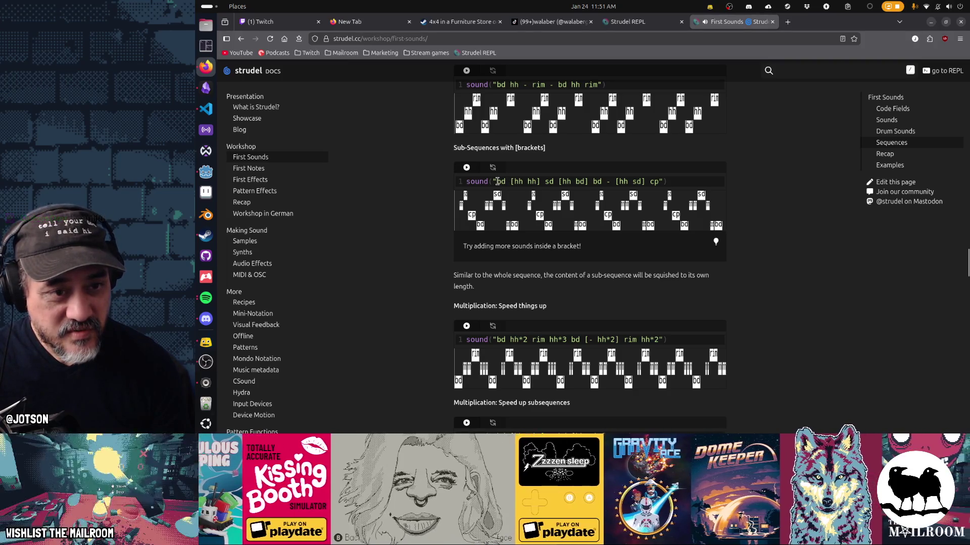
left_click_drag(497, 182, 660, 180)
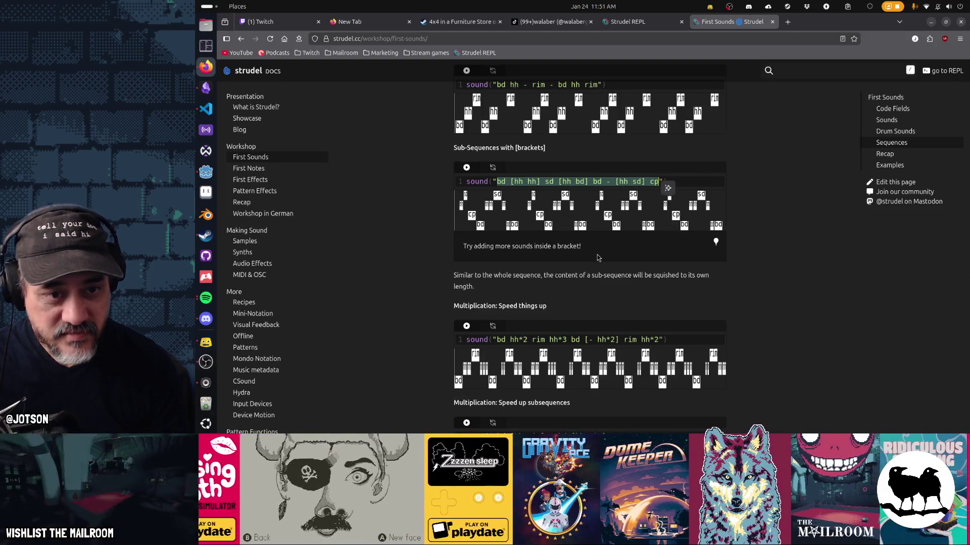
left_click(512, 181)
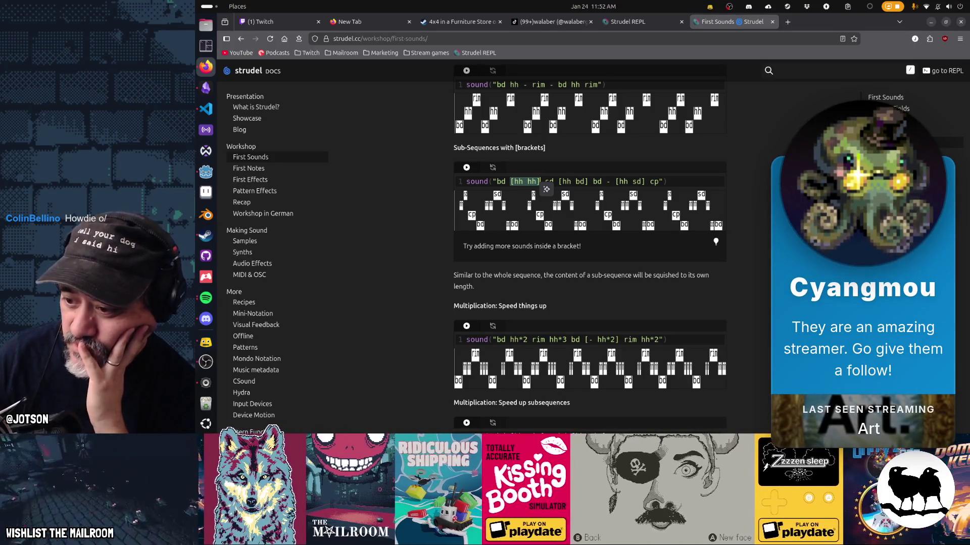
key("alt+Tab")
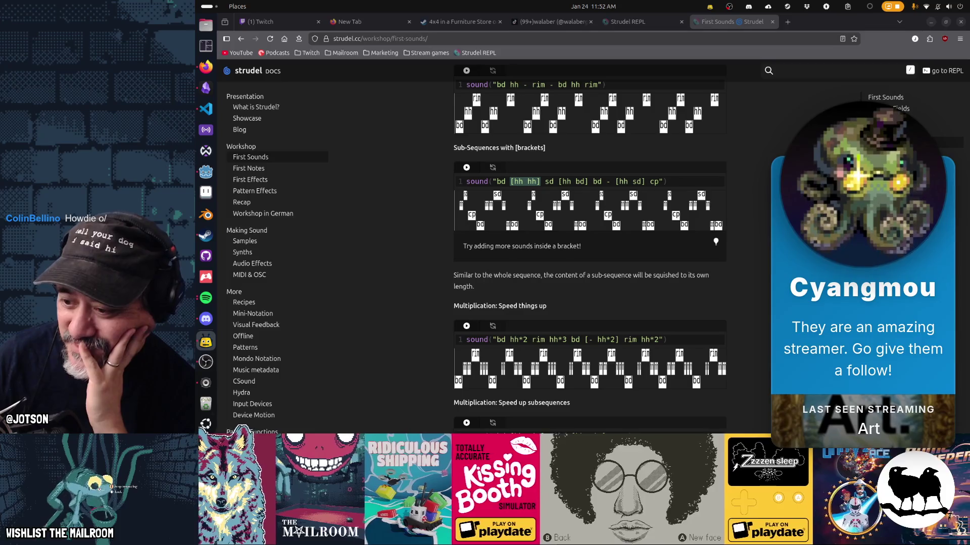
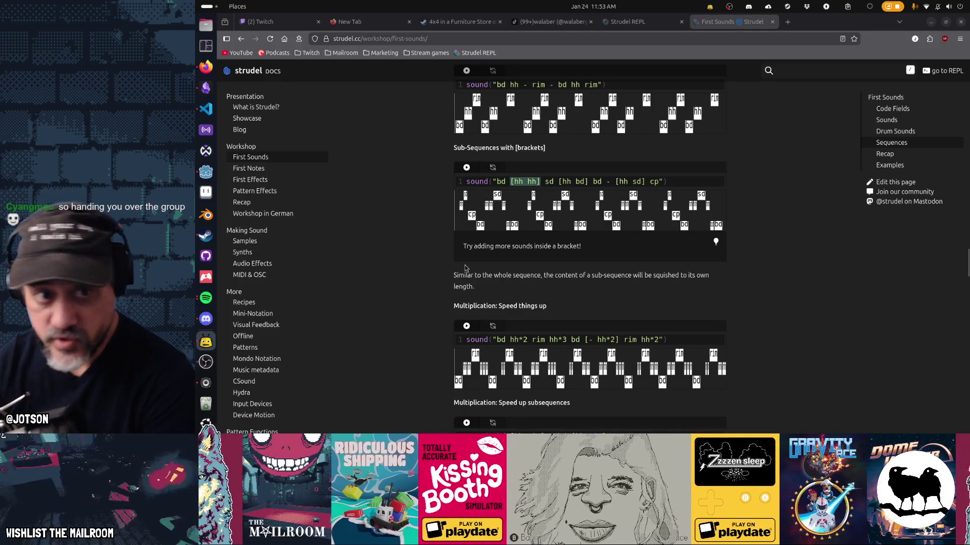
Play the 'bd hh*2 rim hh*3' speed-up example with Ctrl+Enter
scroll(653, 301, "down", 3)
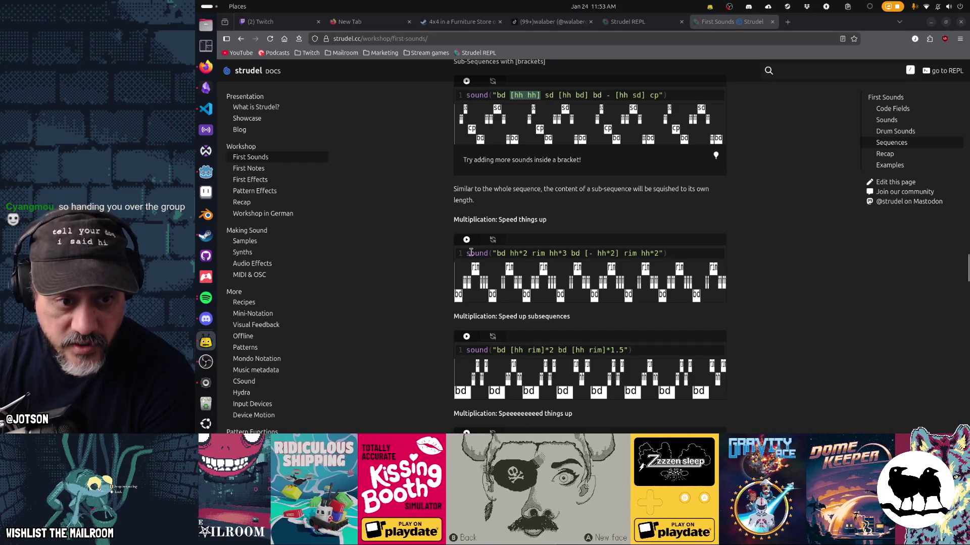
left_click_drag(672, 253, 445, 256)
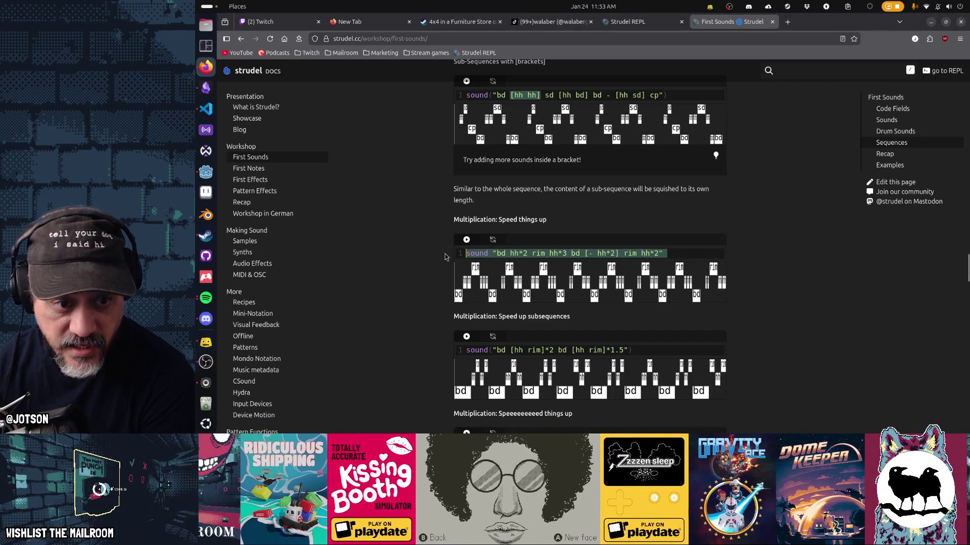
left_click(495, 253)
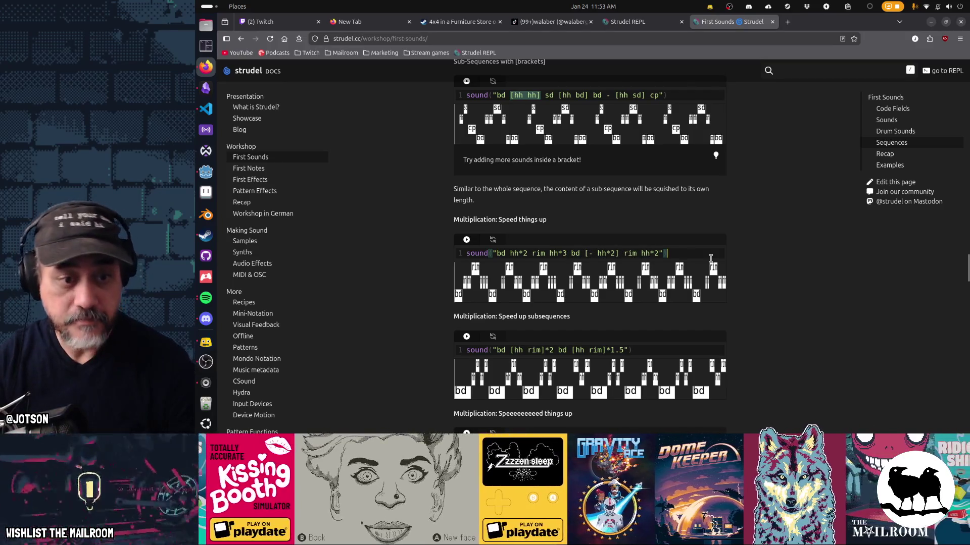
key("ctrl+Return")
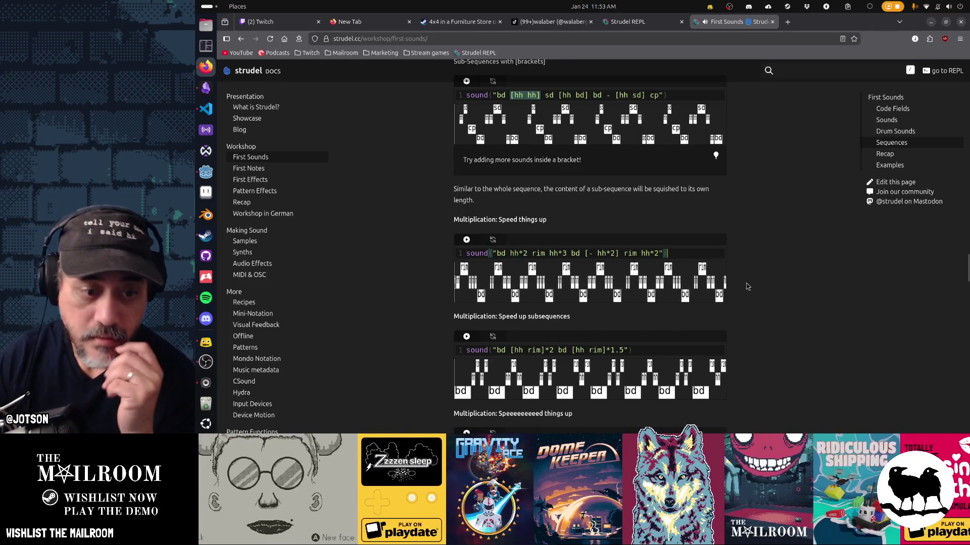
Play and then stop the 'bd hh*32 rim hh*16' example
scroll(747, 297, "down", 3)
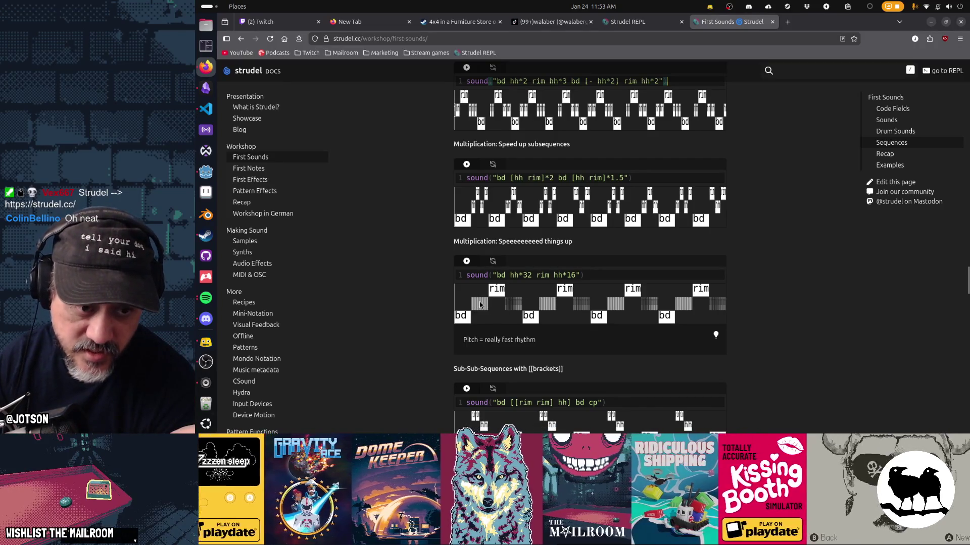
left_click(466, 261)
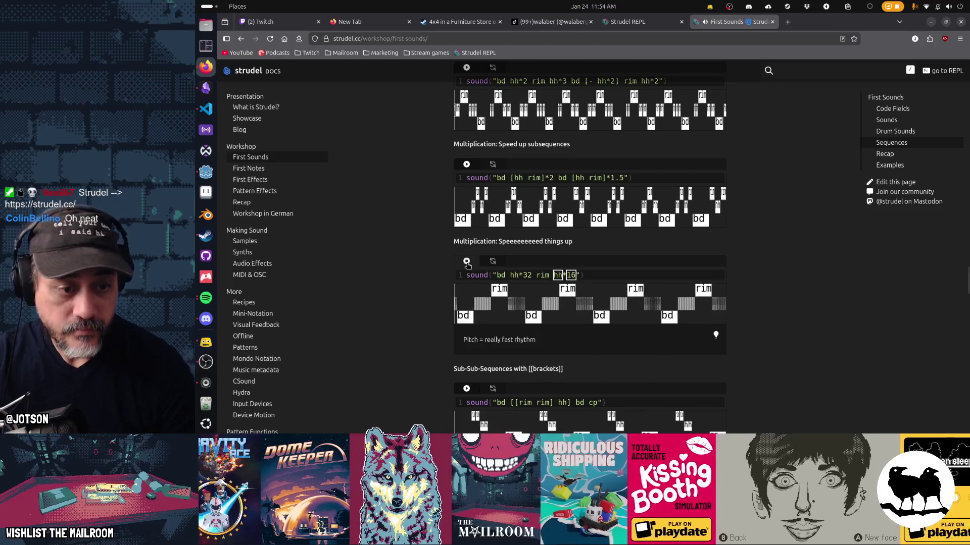
left_click(466, 261)
scroll(441, 314, "down", 3)
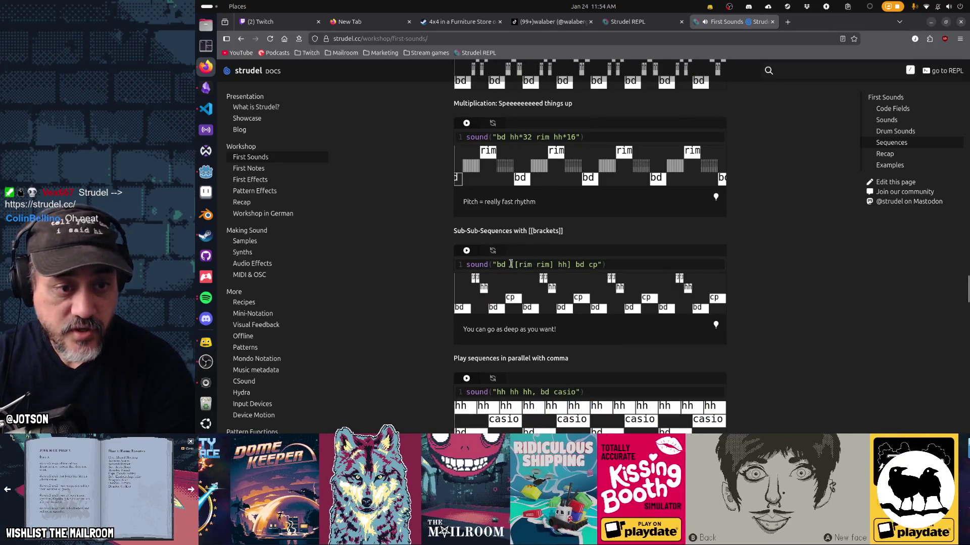
Play and stop the 'bd [[rim rim] hh] bd cp' nested-bracket example
left_click_drag(513, 267, 571, 263)
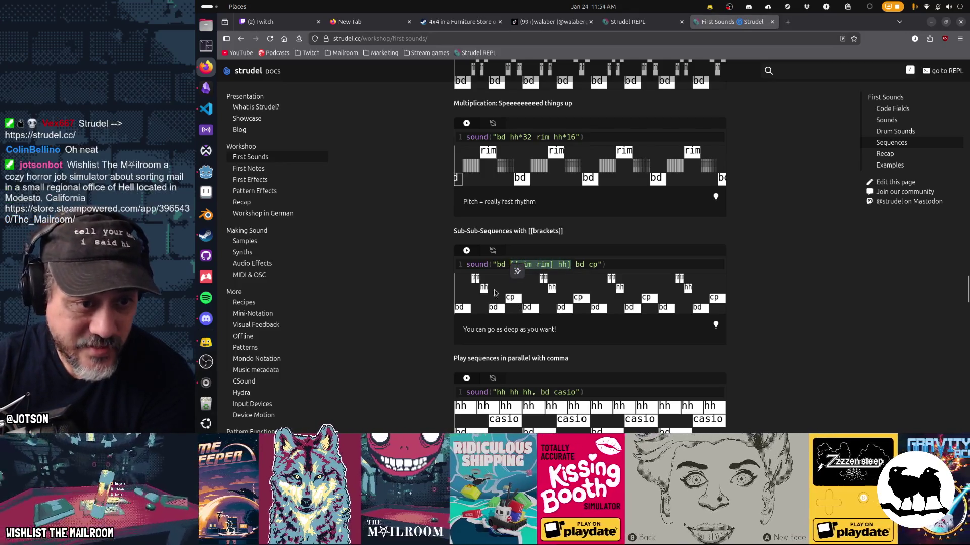
left_click(467, 251)
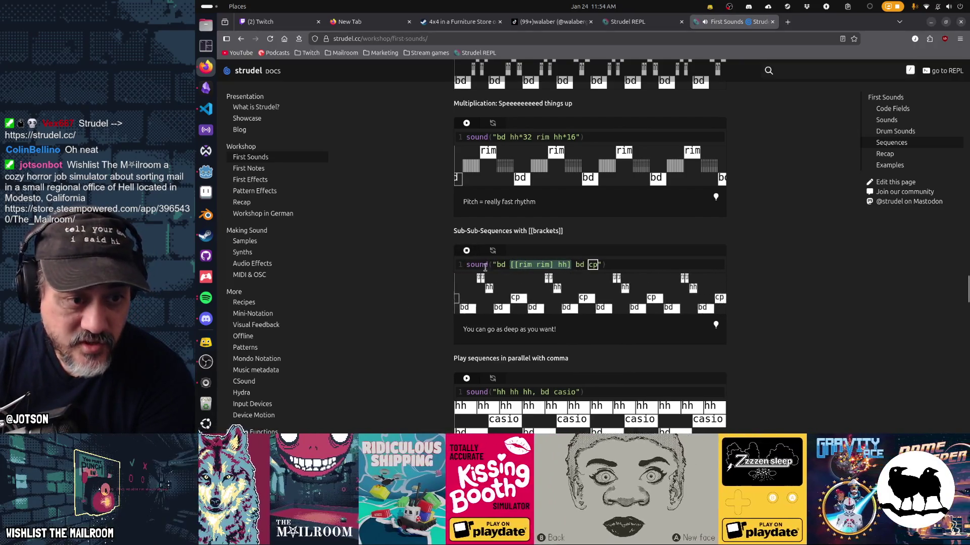
left_click(467, 252)
Highlight the hh and [rim rim] groups, replay and stop it, then start 'hh hh hh, bd casio'
left_click(467, 251)
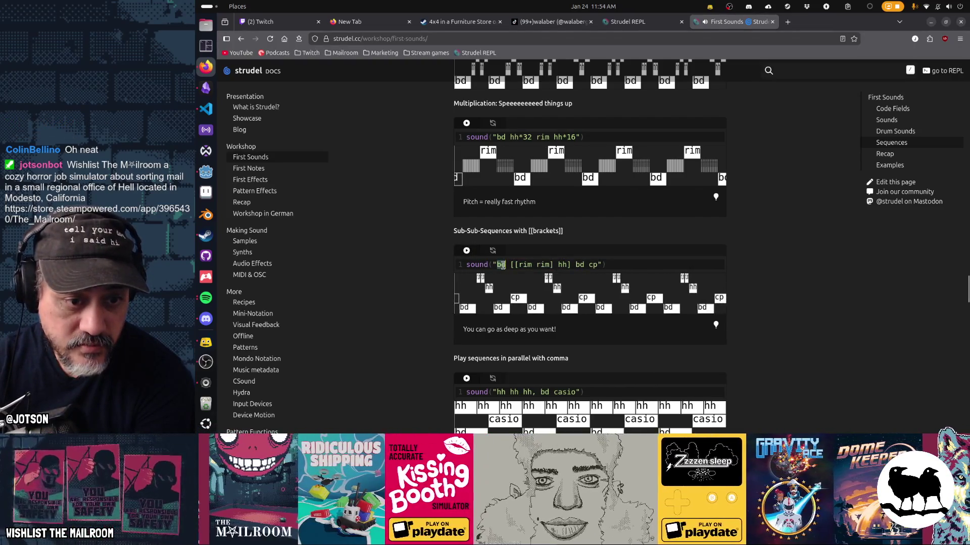
double_click(562, 264)
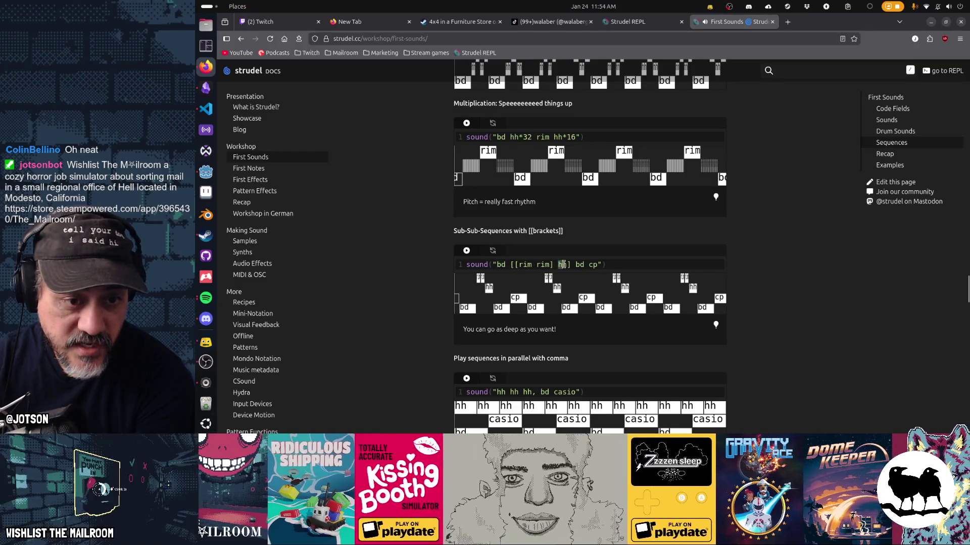
left_click_drag(554, 265, 524, 266)
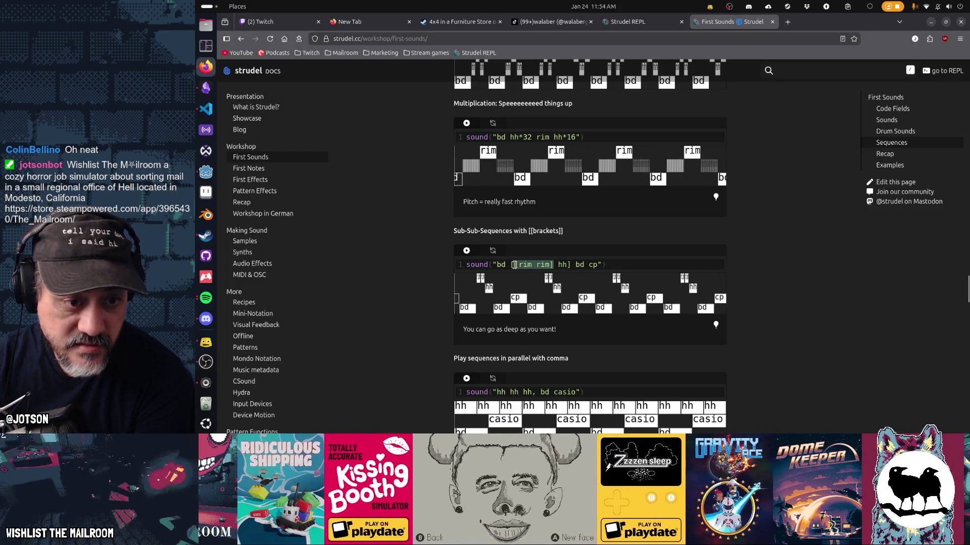
left_click(467, 251)
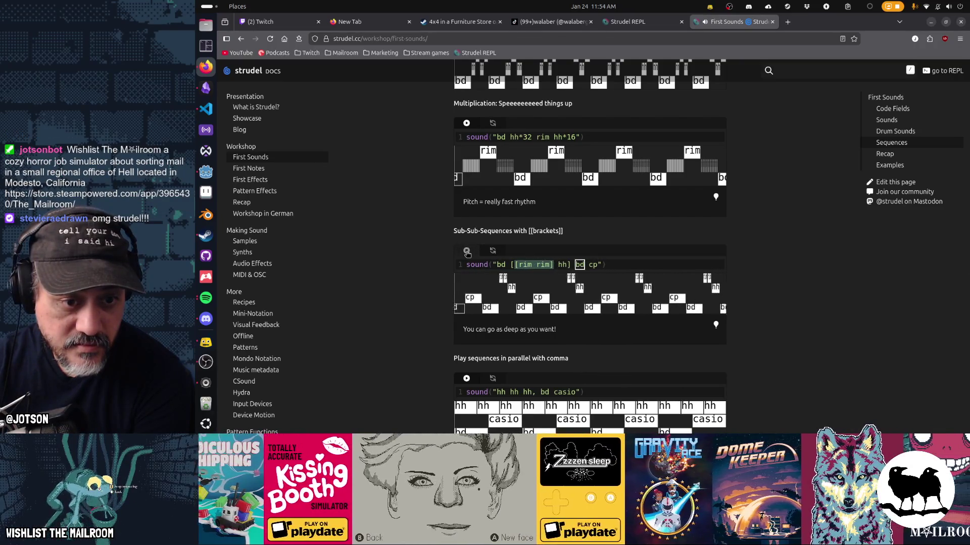
left_click(466, 251)
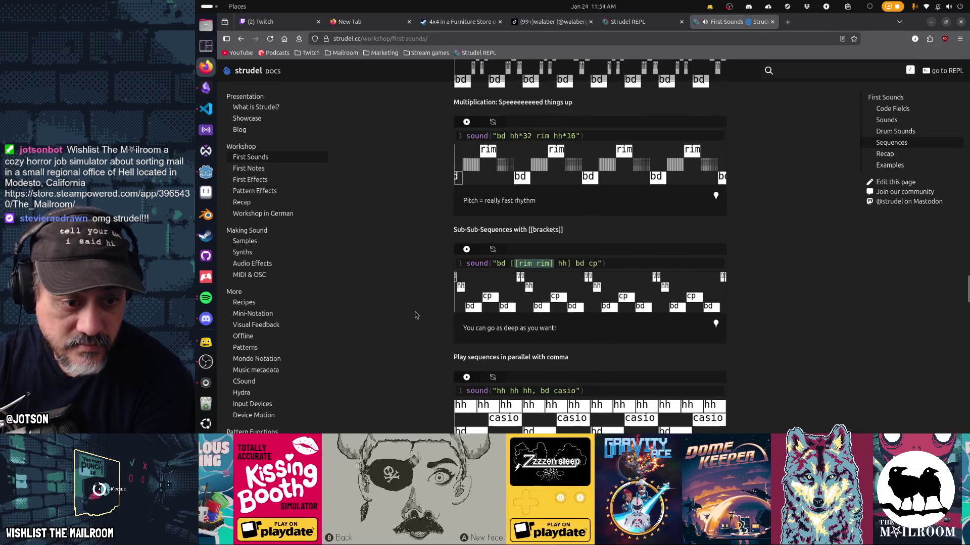
scroll(415, 315, "down", 5)
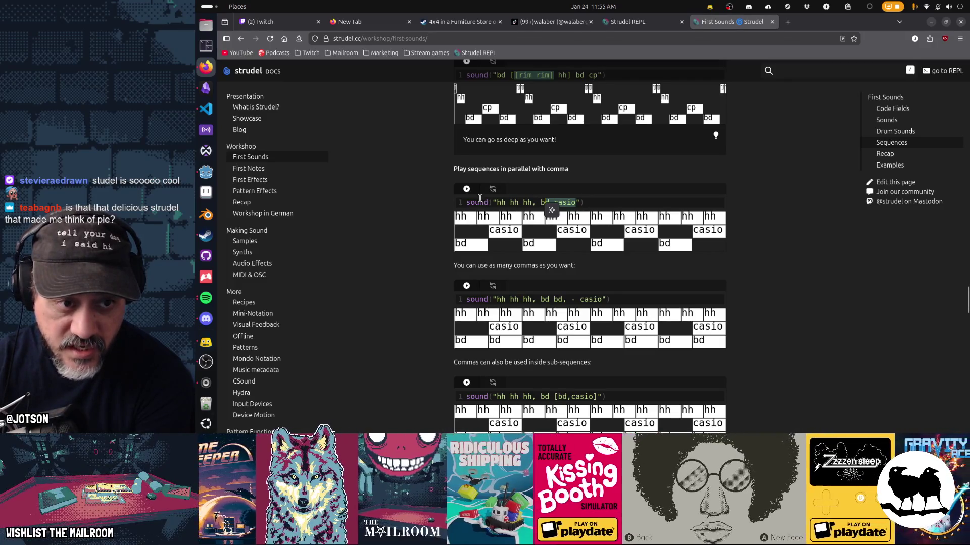
left_click(467, 190)
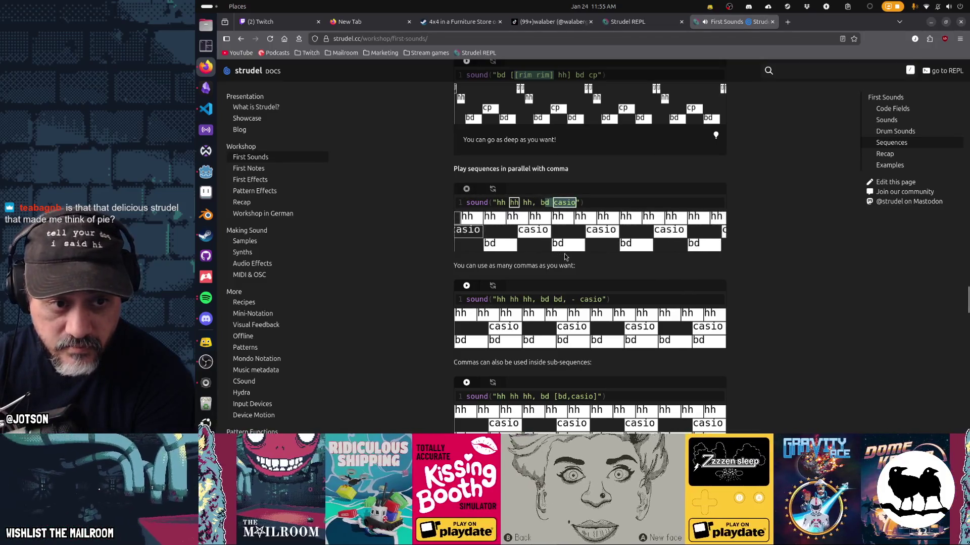
Stop the comma example and play the multi-line backticks example
left_click(469, 191)
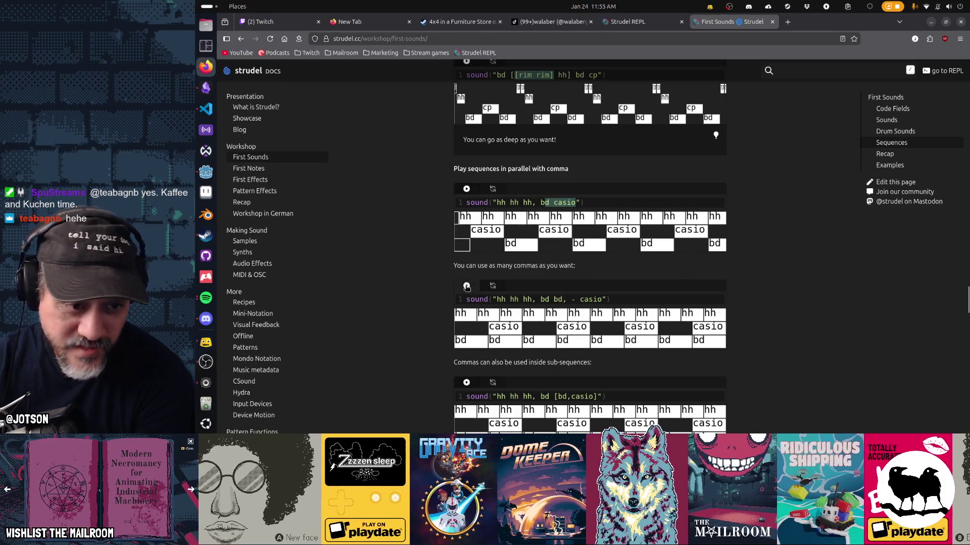
scroll(714, 294, "down", 3)
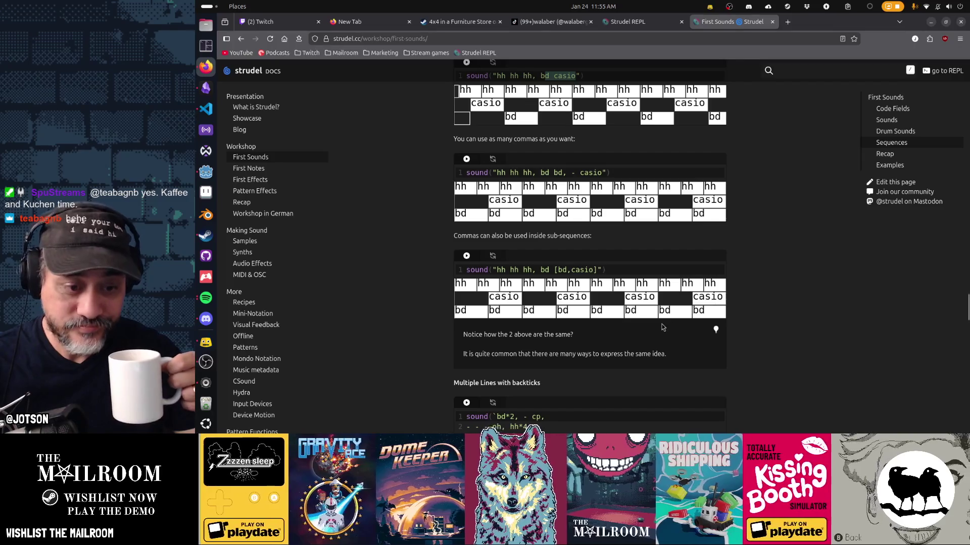
scroll(663, 327, "down", 4)
left_click(467, 225)
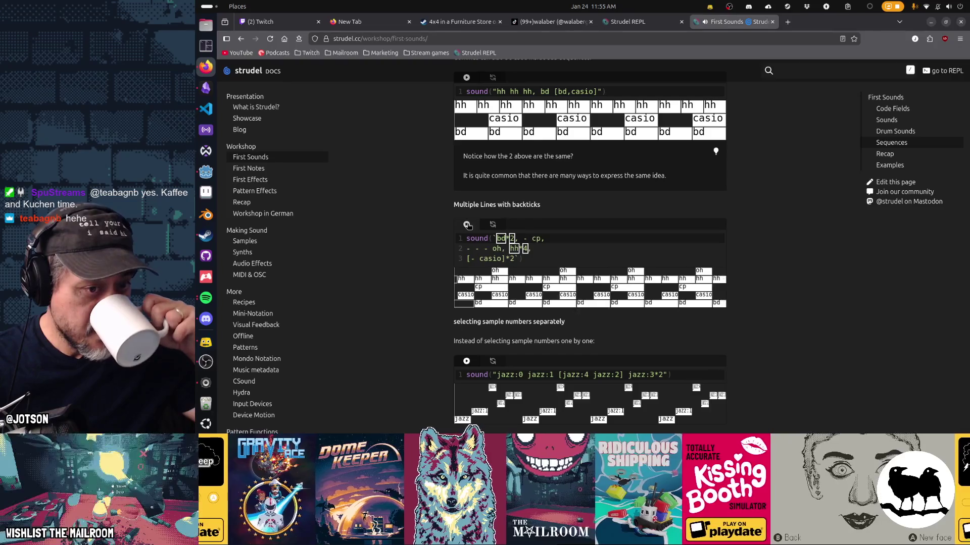
Play the Classic house 'bd*4, [- cp]*2, [- hh]*4' example on the RolandTR909 bank
scroll(784, 313, "down", 5)
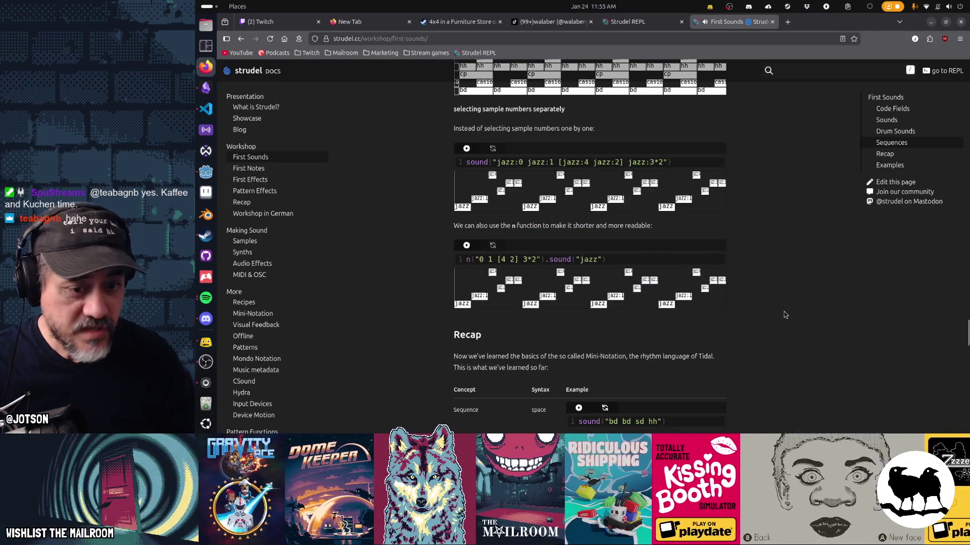
scroll(784, 314, "down", 8)
scroll(784, 315, "down", 8)
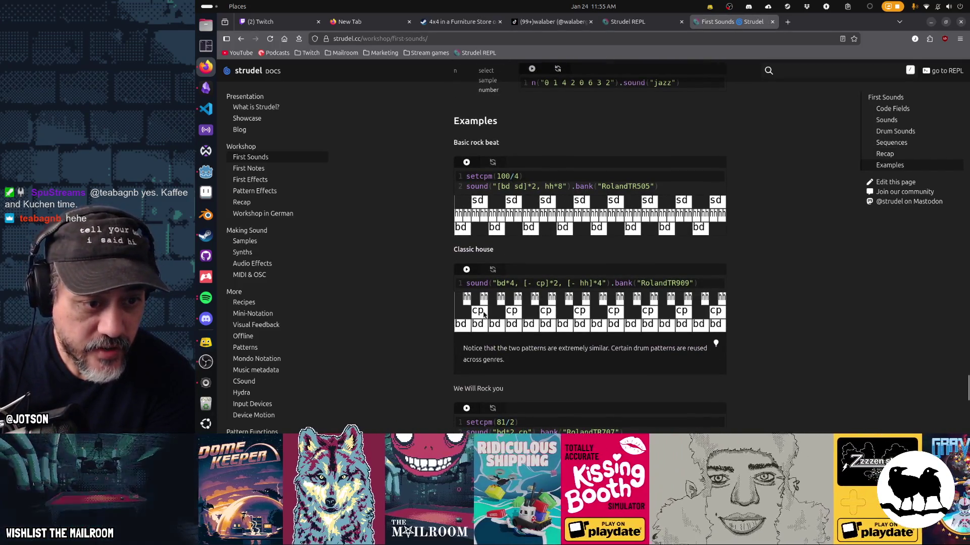
left_click(467, 271)
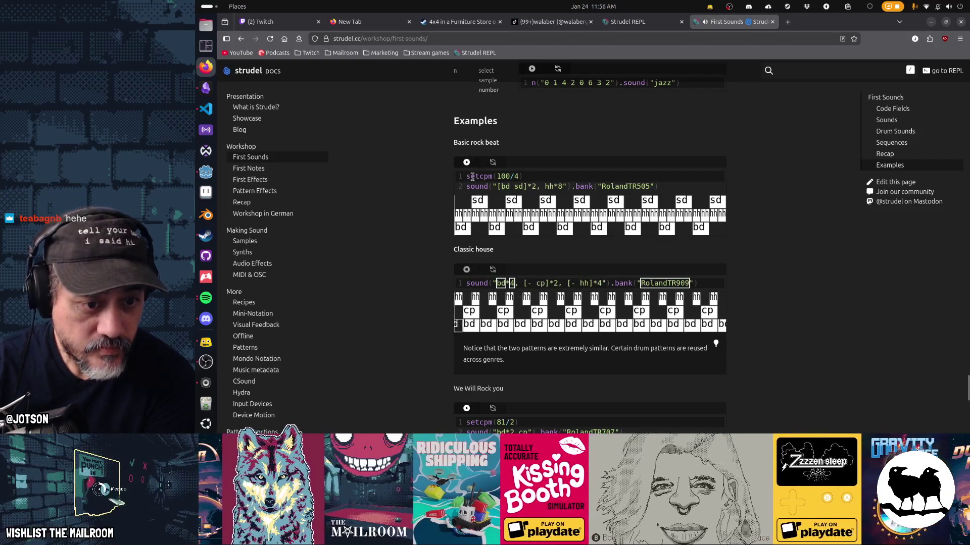
Play and stop the Basic rock beat, then play We Will Rock You
left_click(467, 162)
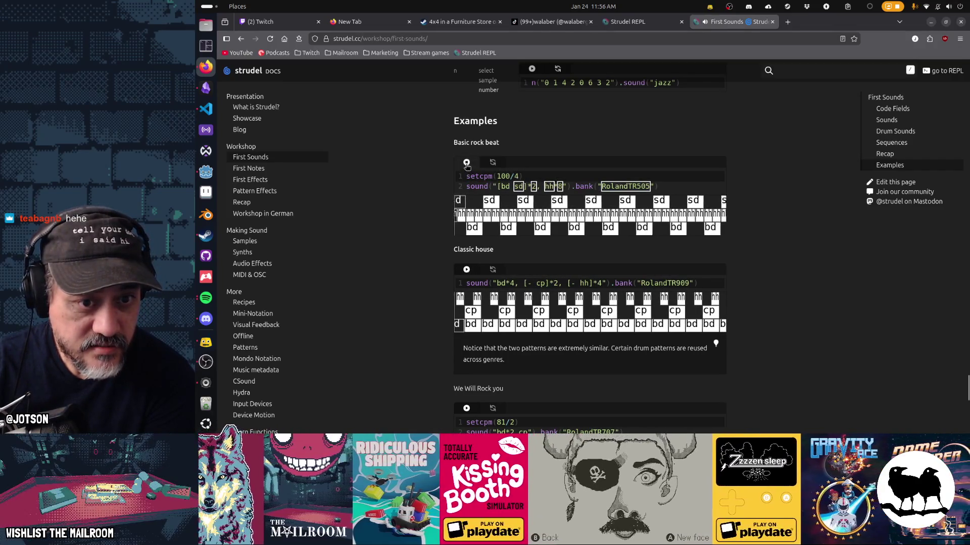
left_click(466, 165)
scroll(426, 304, "down", 5)
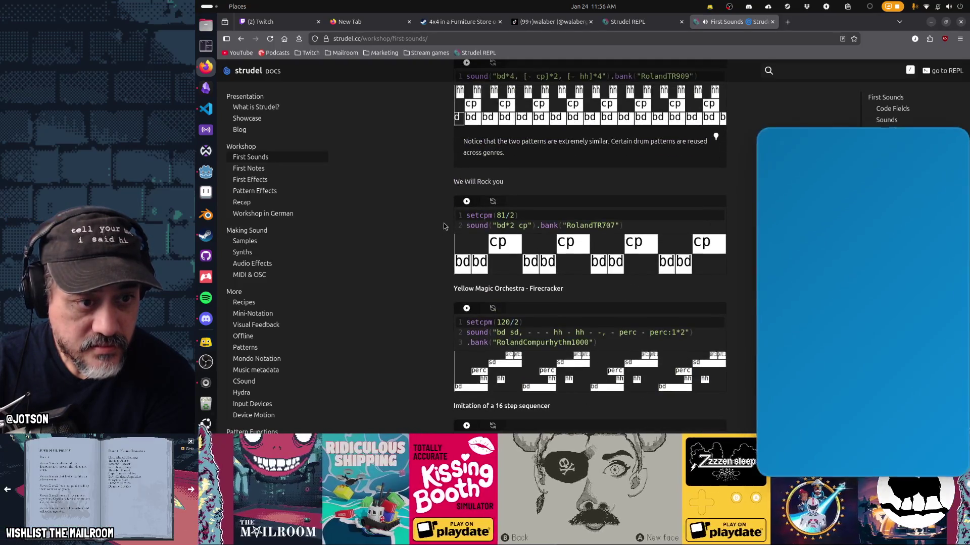
left_click(466, 202)
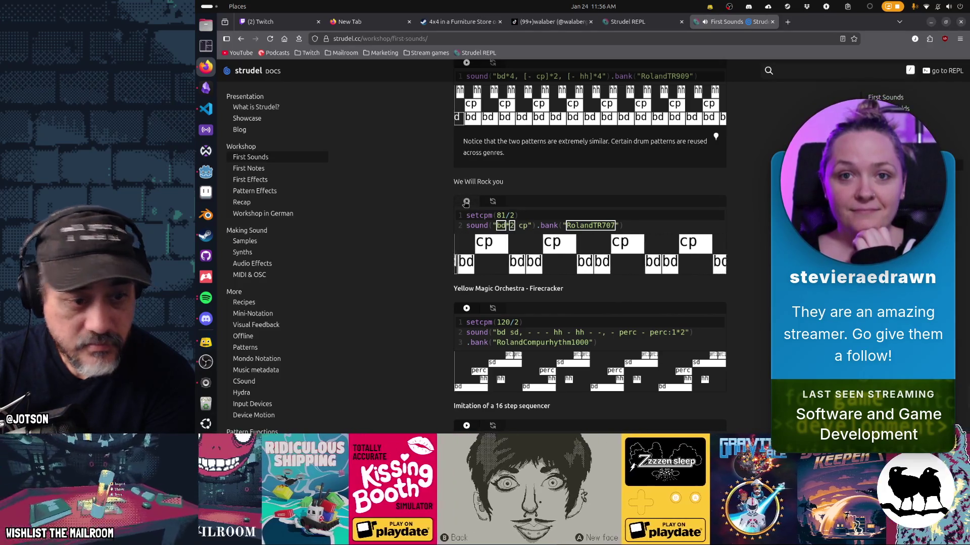
Play the Yellow Magic Orchestra Firecracker example and highlight its 'bd sd' and '- perc -' parts
left_click(466, 308)
scroll(438, 308, "down", 3)
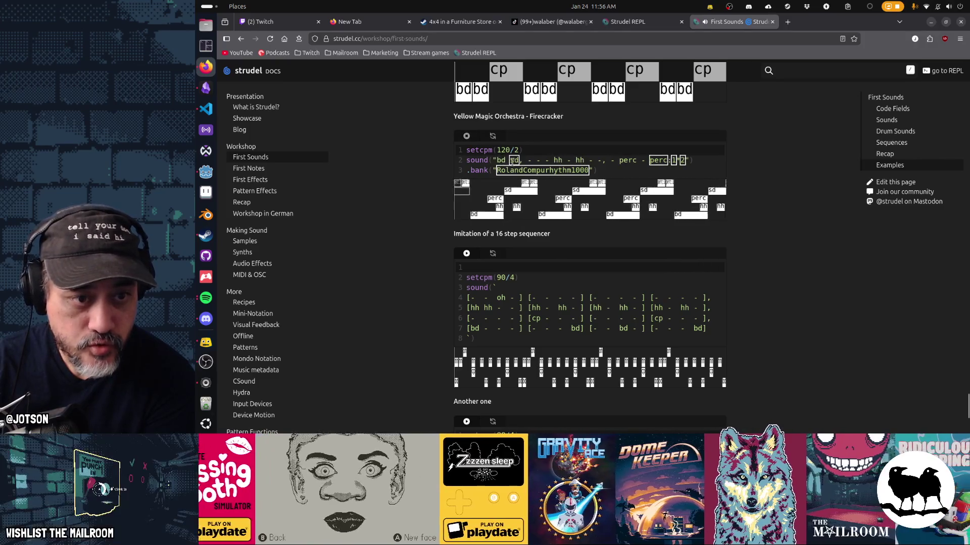
type("s")
left_click(503, 160)
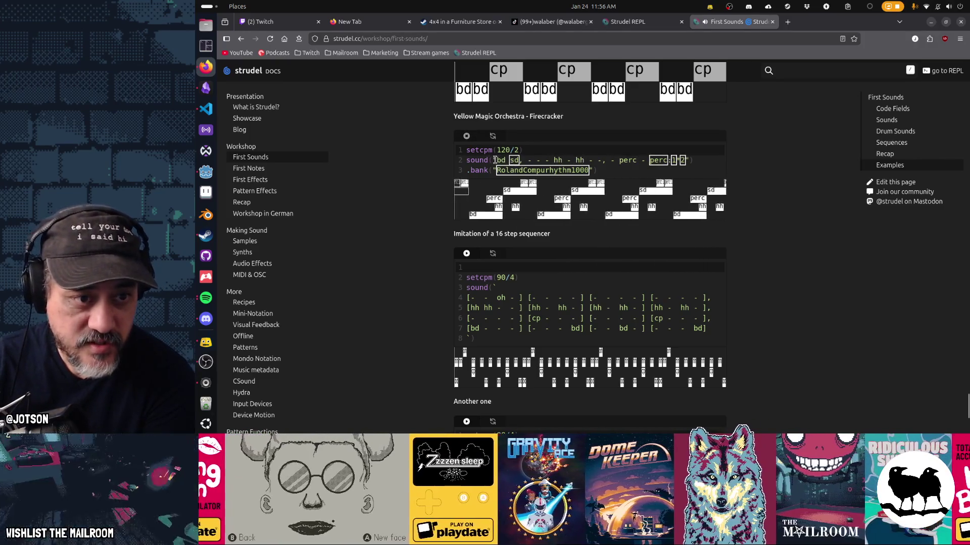
left_click_drag(496, 160, 602, 161)
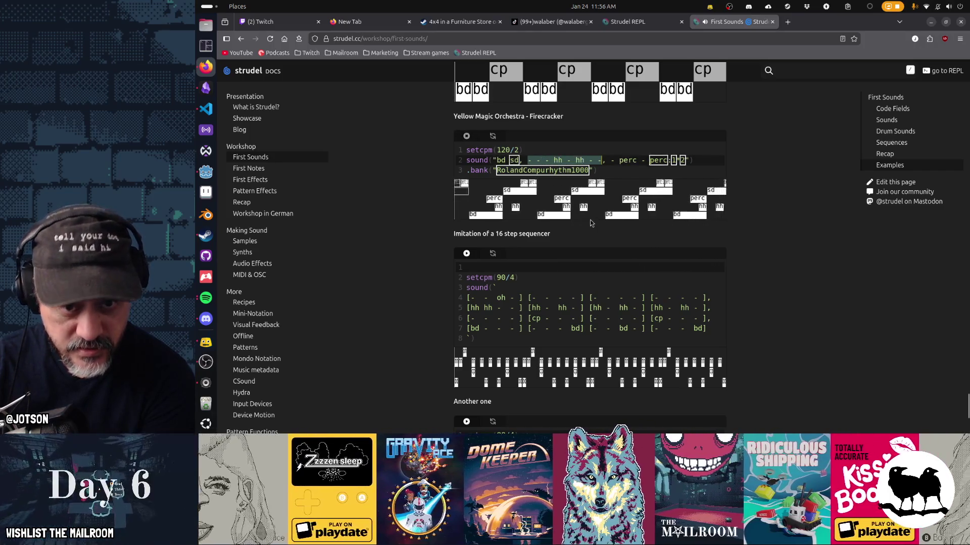
left_click_drag(611, 160, 687, 160)
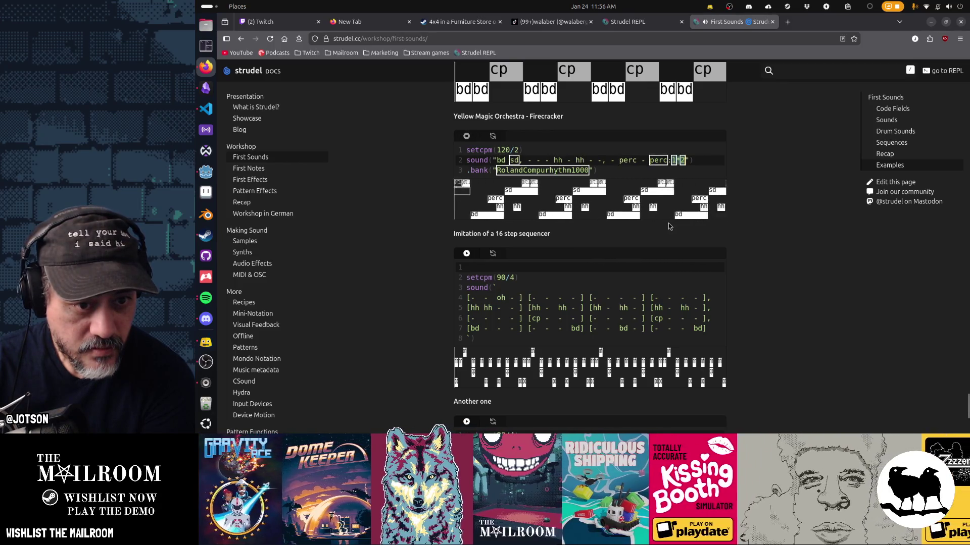
Run the 'Another one' example with Ctrl+Enter
scroll(595, 250, "up", 3)
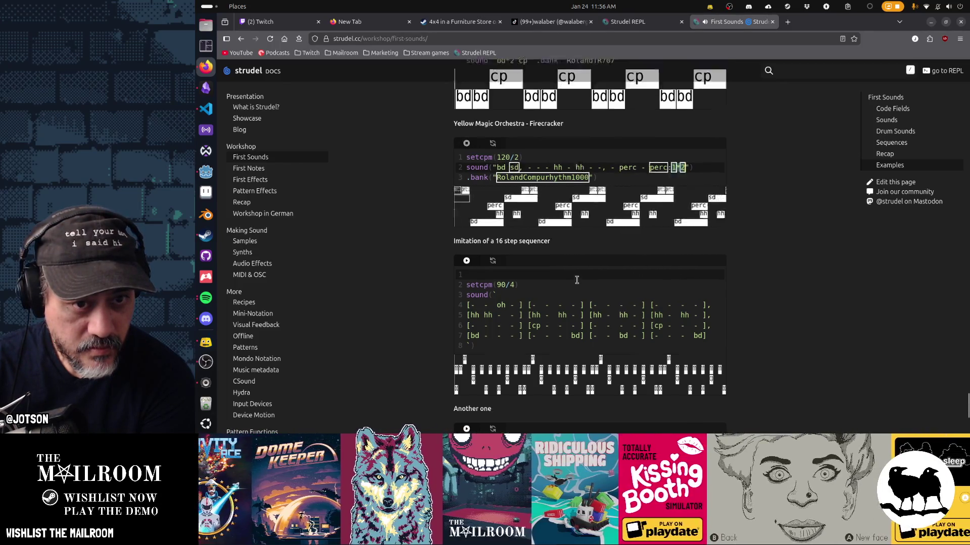
scroll(578, 284, "up", 4)
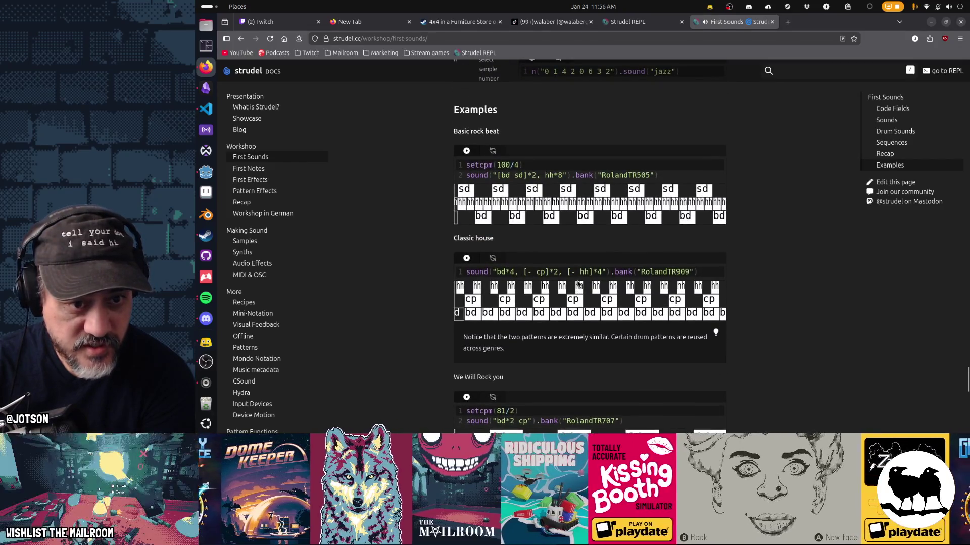
scroll(579, 284, "down", 5)
scroll(578, 284, "up", 4)
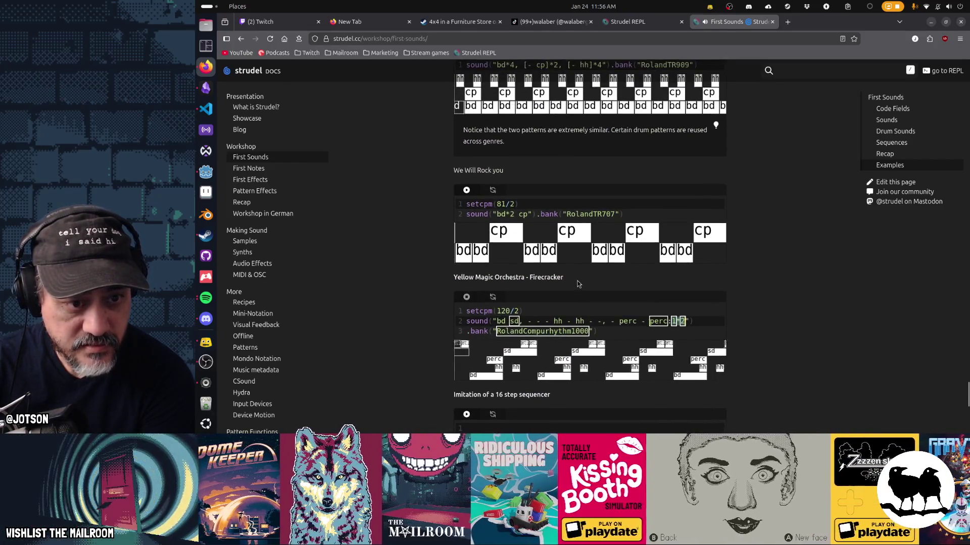
scroll(579, 284, "down", 5)
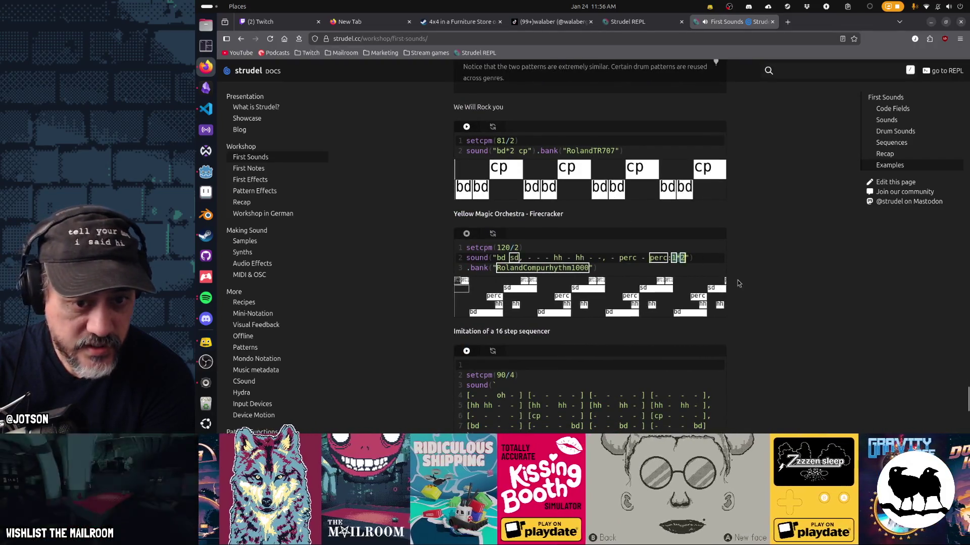
scroll(737, 288, "down", 5)
scroll(736, 290, "down", 2)
left_click(584, 222)
key("ctrl+Return")
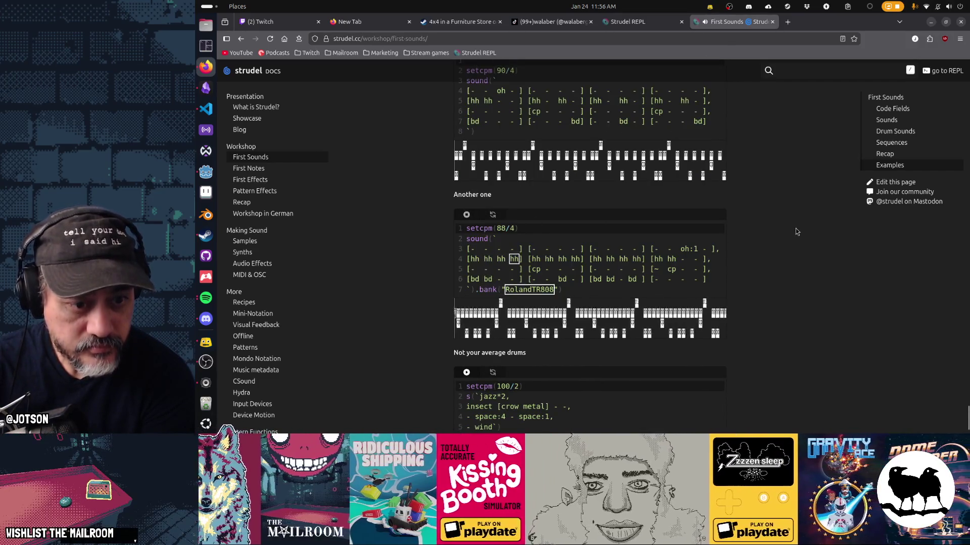
Play 'Not your average drums', then go to the First Notes workshop page
scroll(796, 234, "down", 2)
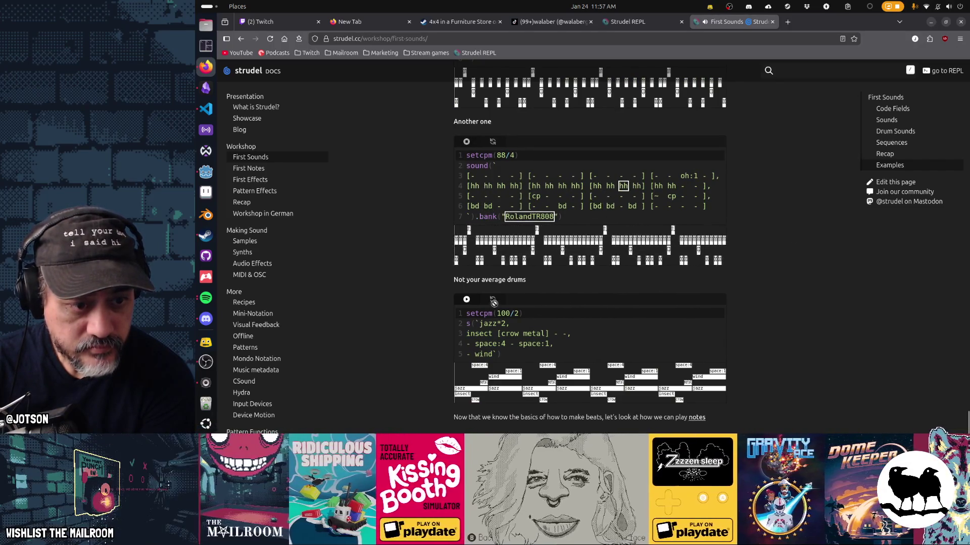
left_click(466, 299)
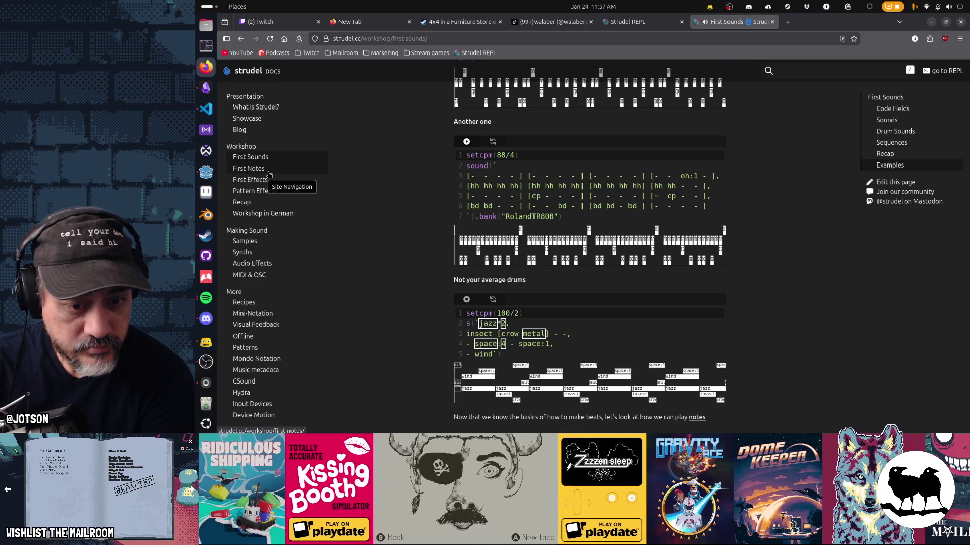
left_click(267, 172)
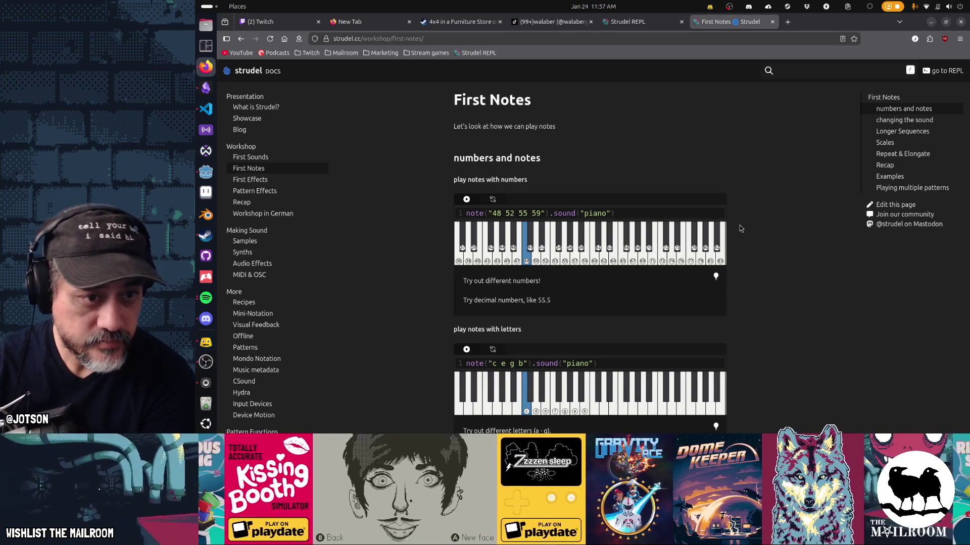
Play the '48 52 55 59' numbers example, reloading to stop it, then the notes-with-letters example
left_click(467, 199)
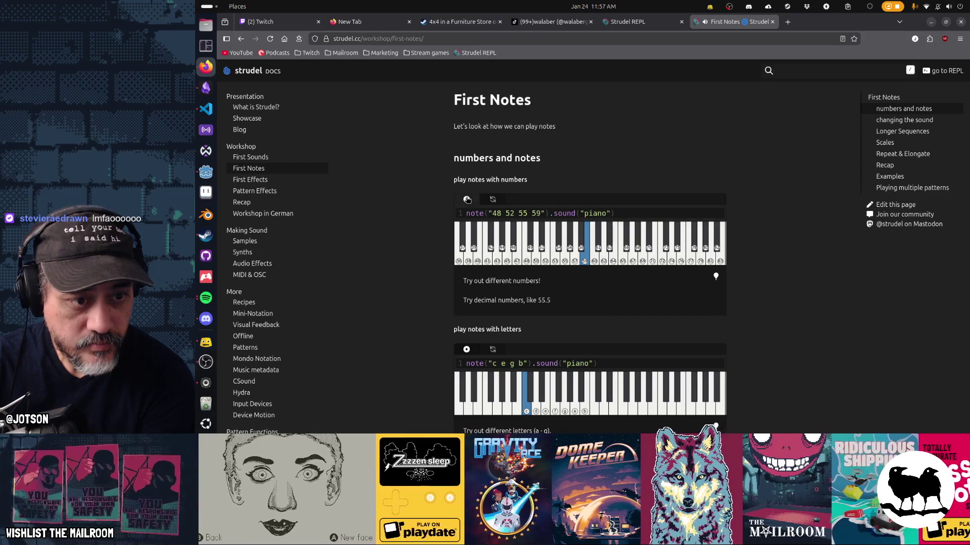
left_click(270, 39)
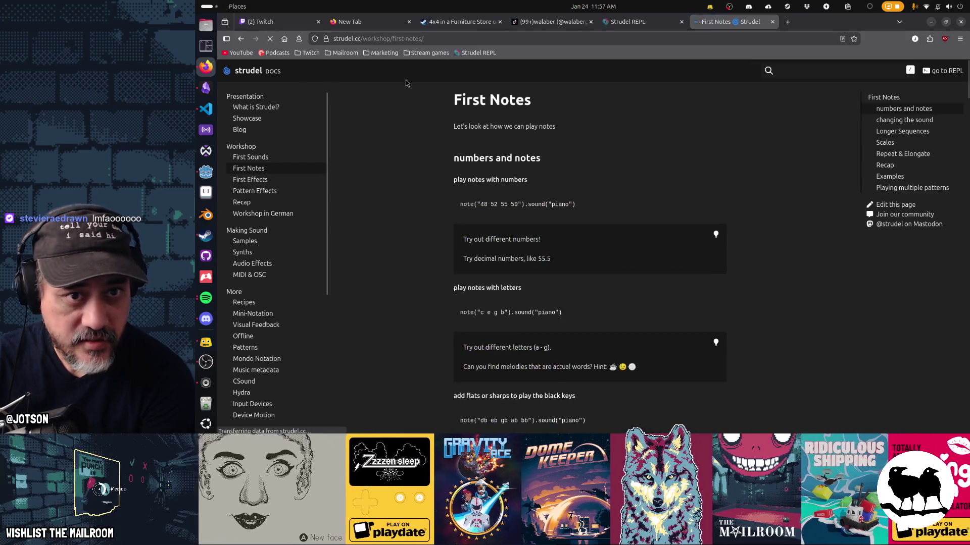
left_click(467, 200)
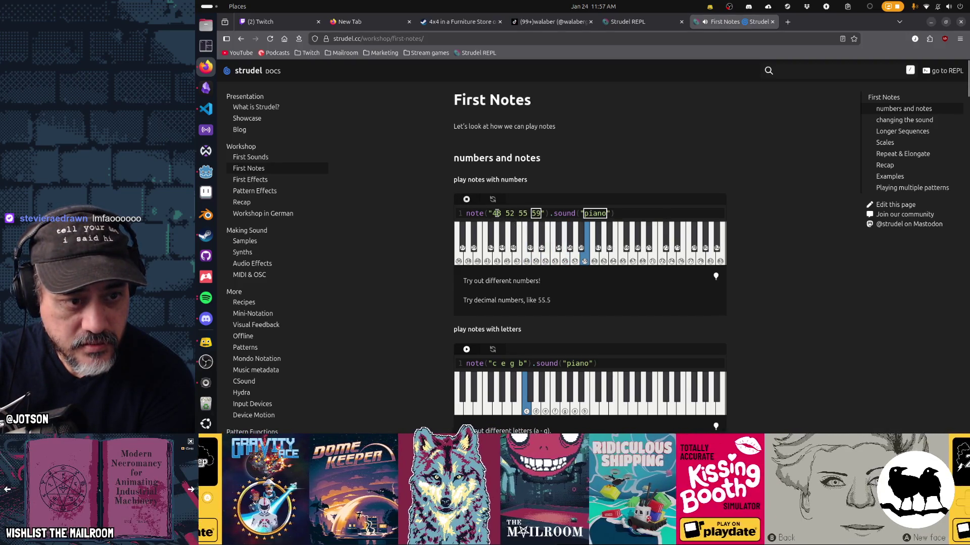
scroll(467, 205, "down", 3)
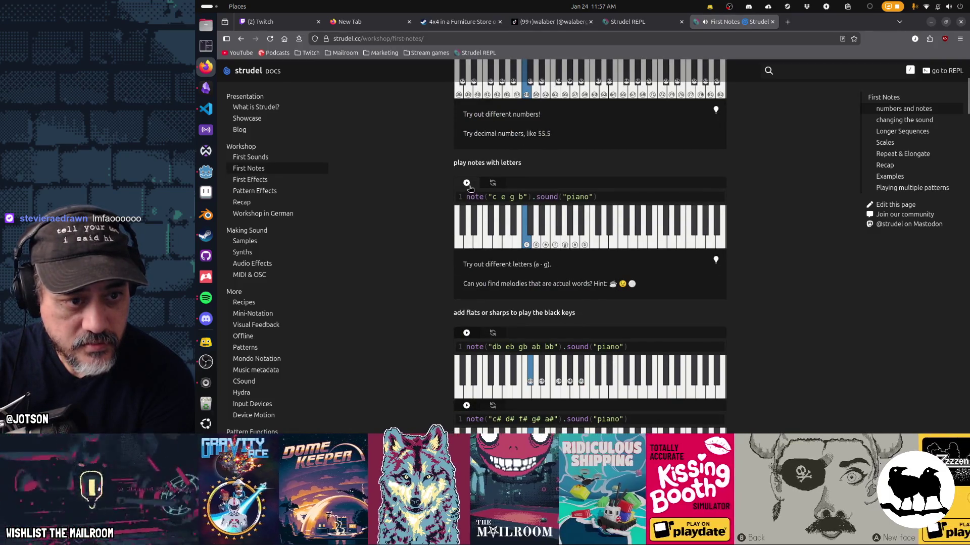
left_click(467, 183)
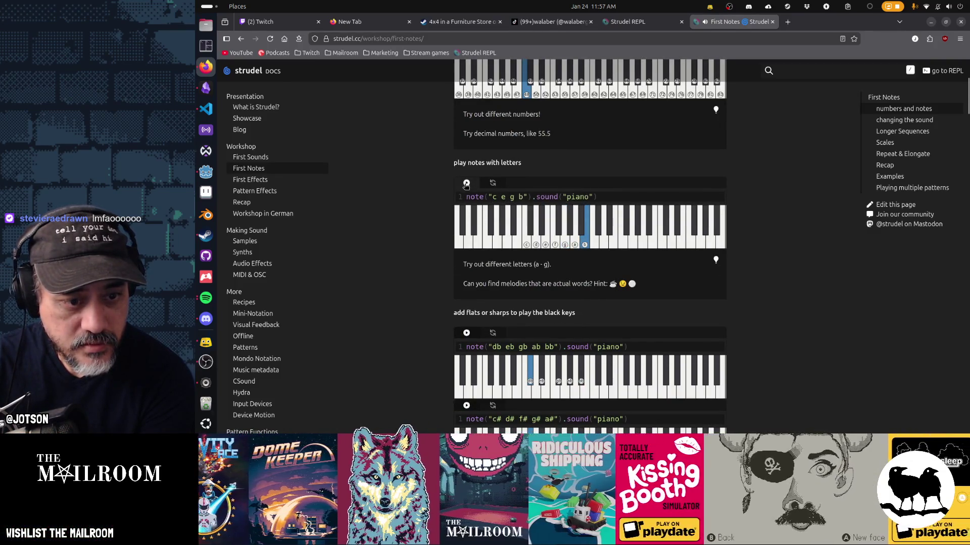
Run the changing-the-sound snippet with Ctrl+Enter
scroll(499, 229, "down", 3)
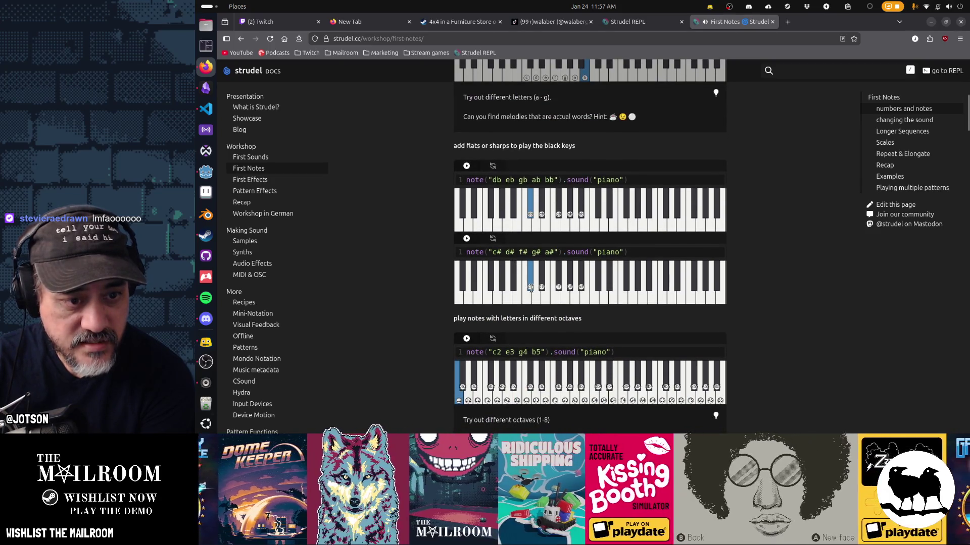
scroll(574, 288, "down", 3)
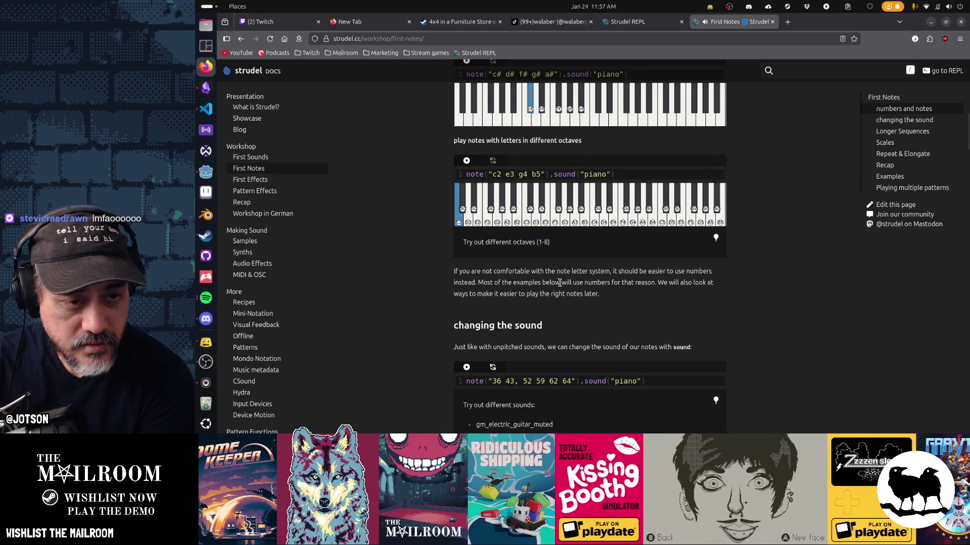
scroll(581, 275, "down", 4)
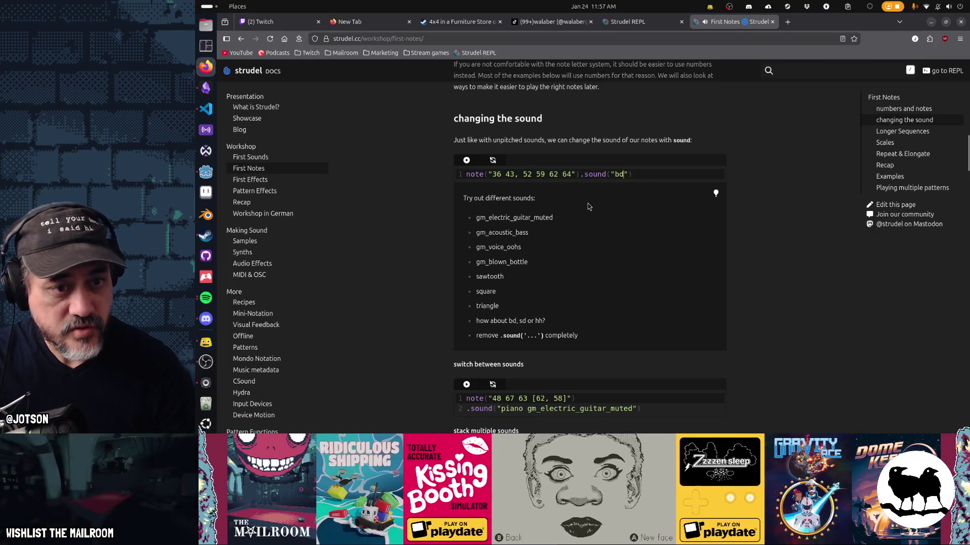
key("ctrl+Return")
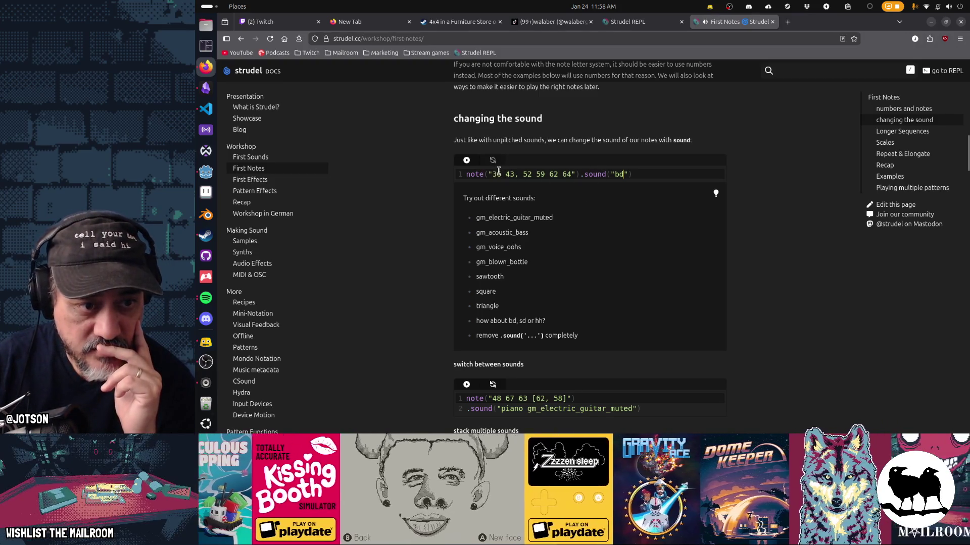
Change a sound to sawtooth and play the layered sawtooth and piano pattern
left_click_drag(511, 172, 616, 175)
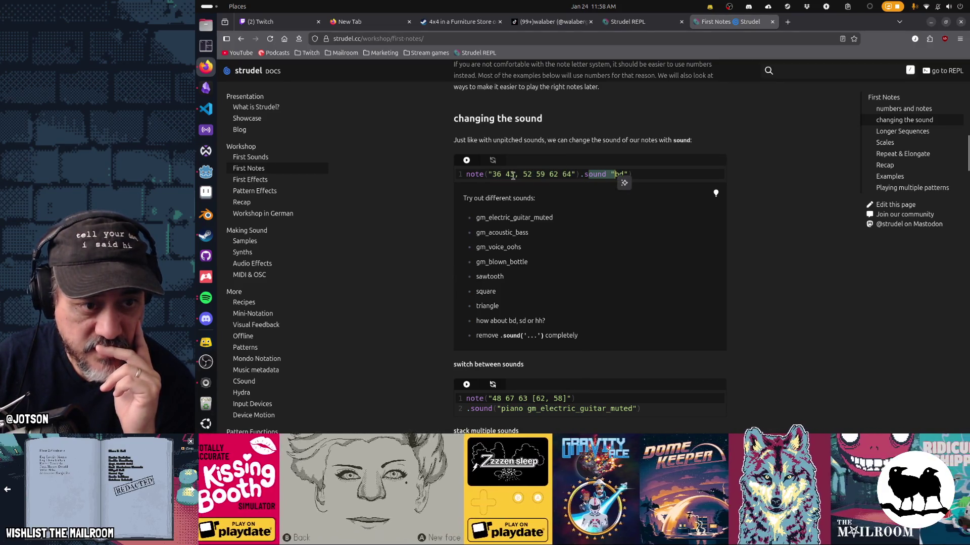
left_click_drag(488, 174, 564, 176)
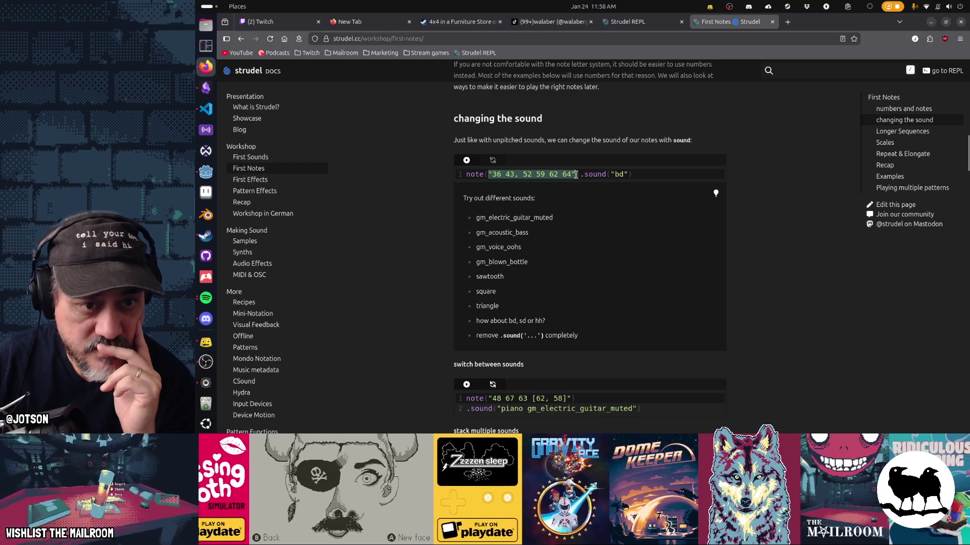
scroll(581, 277, "down", 2)
scroll(550, 237, "up", 3)
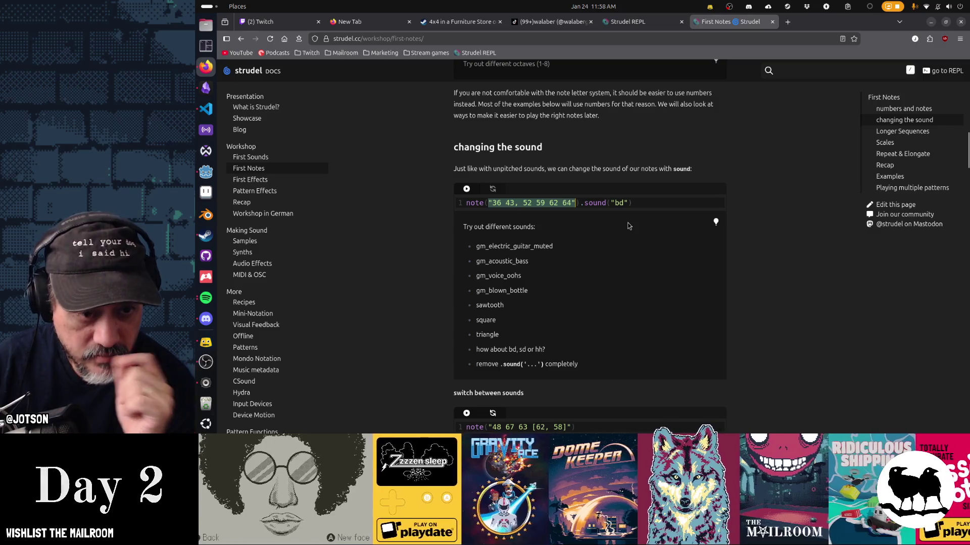
double_click(619, 203)
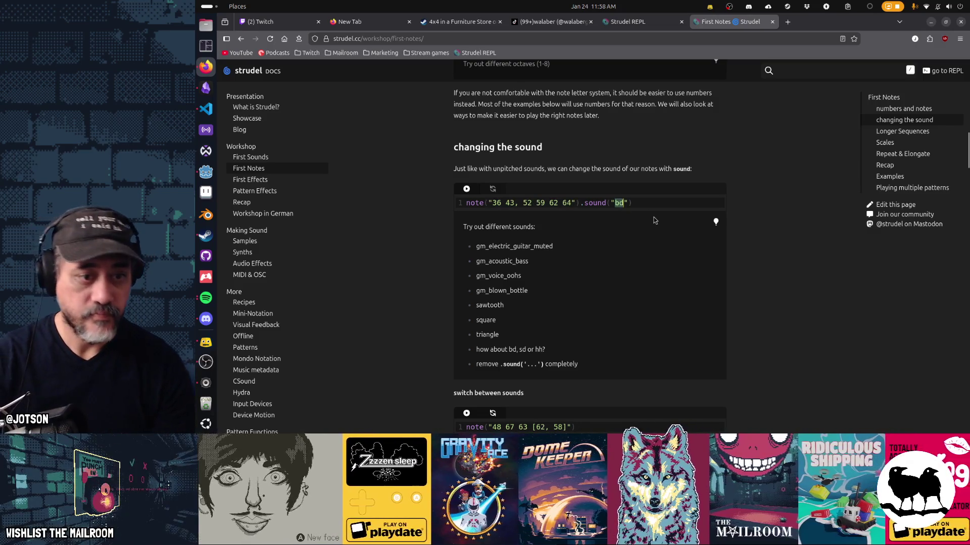
type("sawtooth, piano")
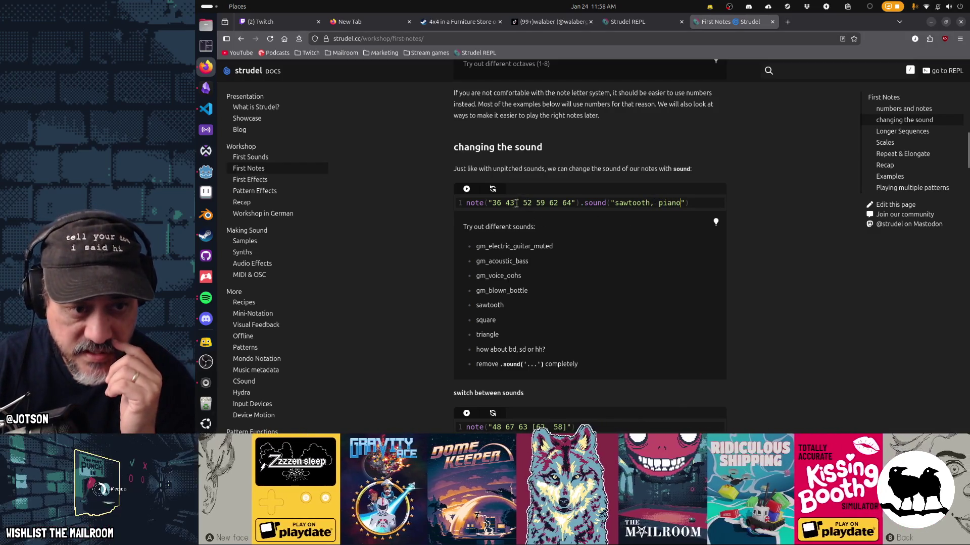
left_click_drag(523, 202, 572, 200)
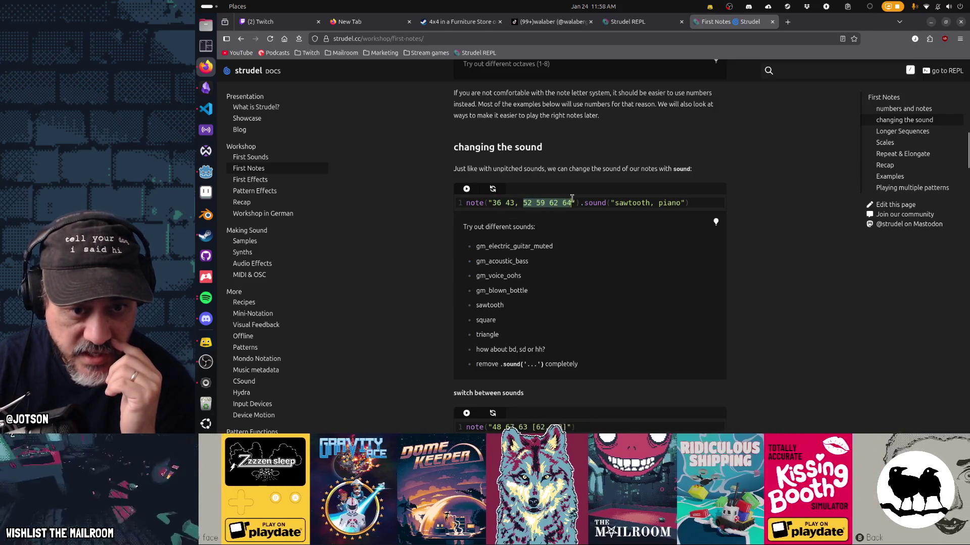
left_click(467, 189)
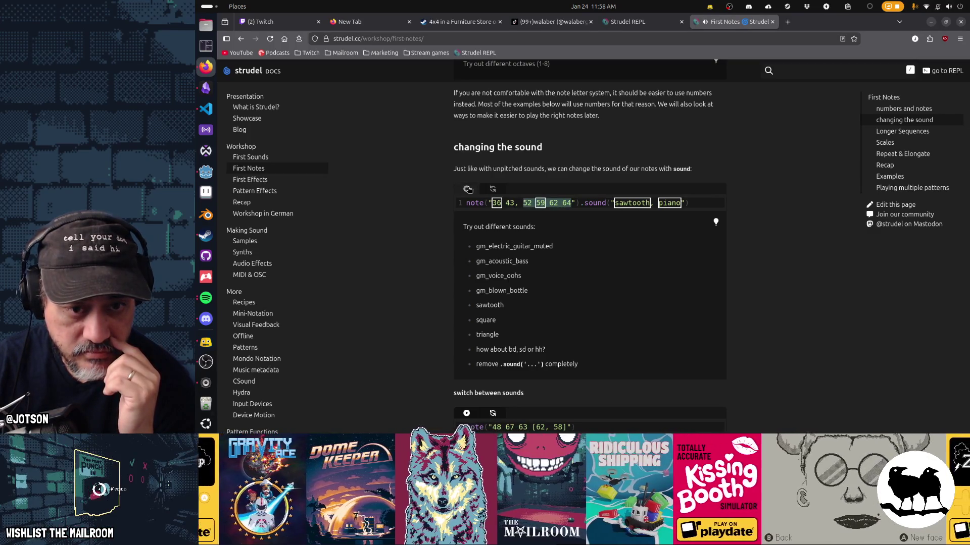
Replace the sounds with 'gm_acousting_bass' and piano, then re-evaluate
key("BackSpace")
key("BackSpace")
key("BackSpace")
type("gm_acousting")
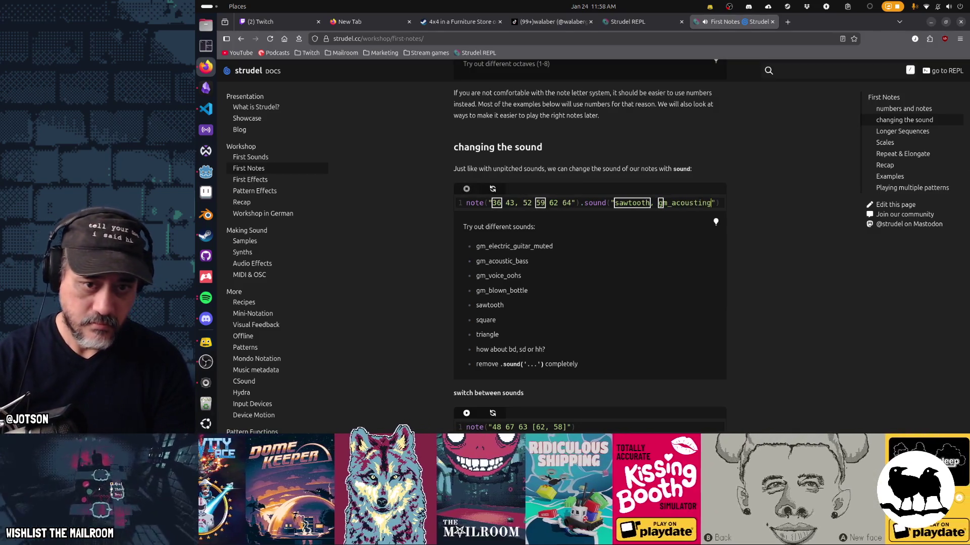
type("_bass")
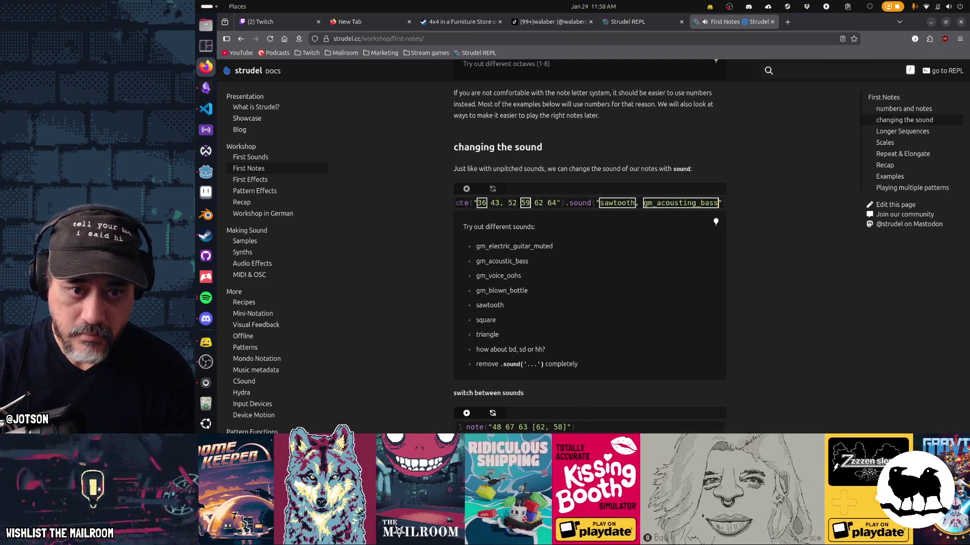
double_click(617, 202)
type("piano")
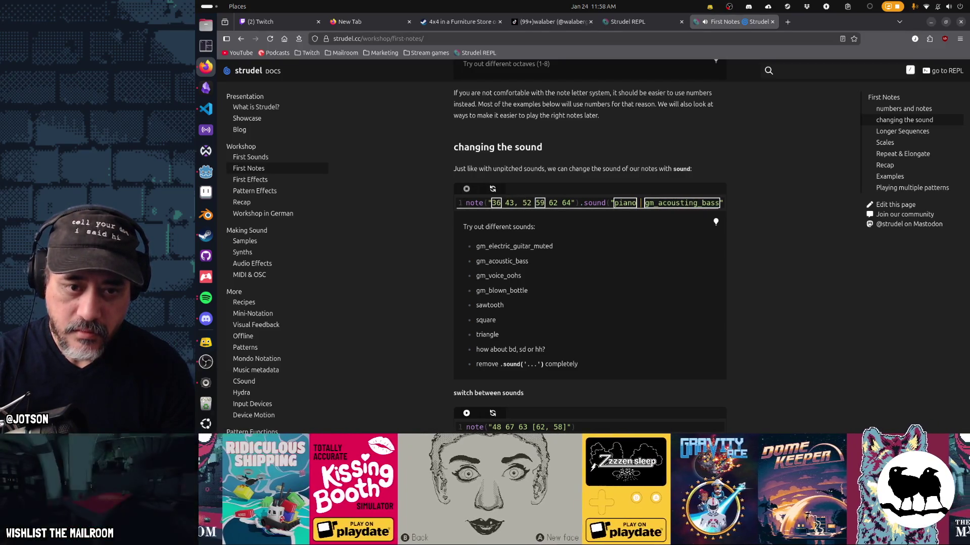
key("ctrl+a")
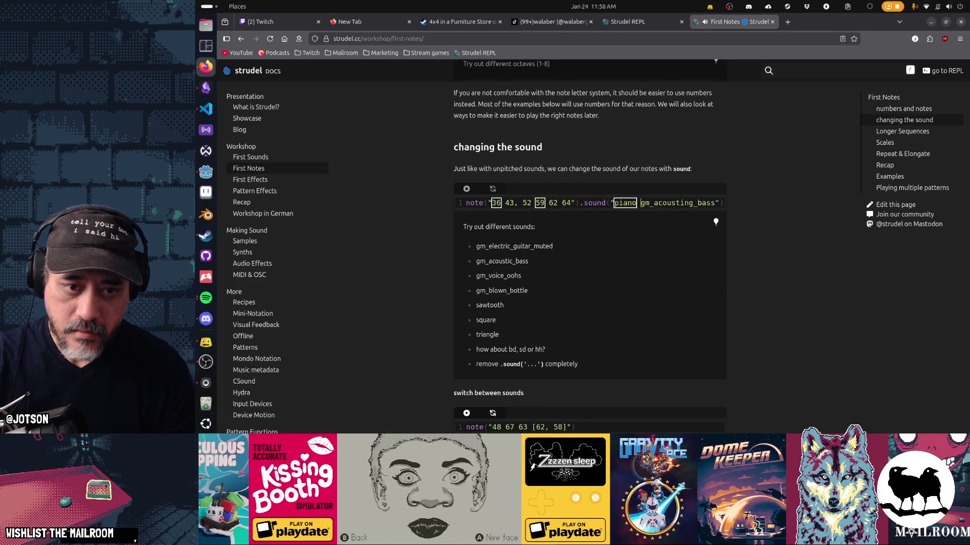
Fix the bass name and re-run with piano layered over the acoustic bass
key("BackSpace")
key("BackSpace")
key("BackSpace")
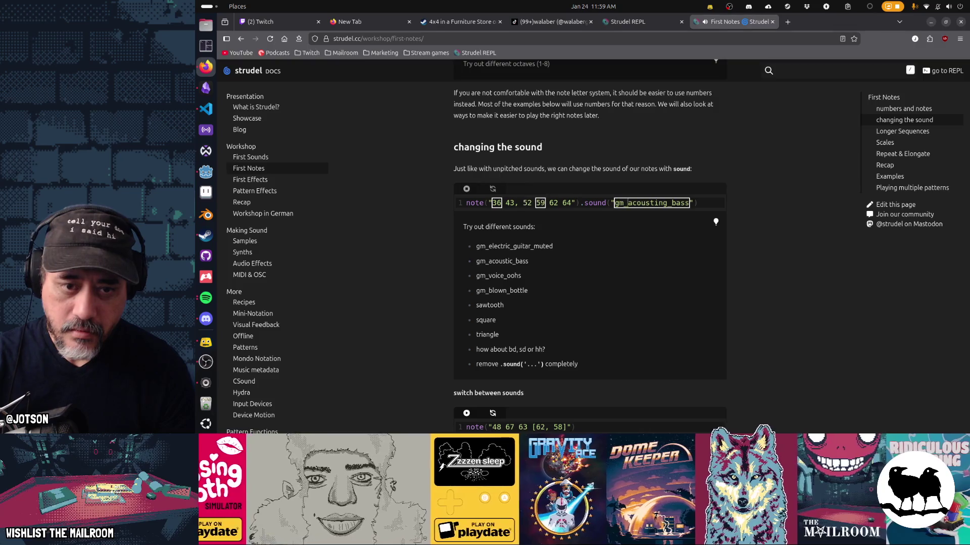
type("c")
key("Left")
key("BackSpace")
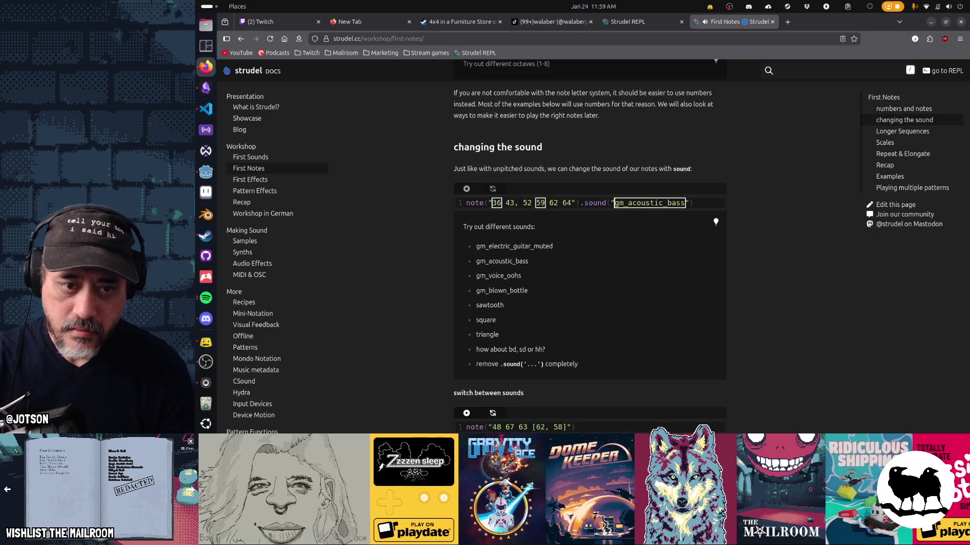
type("piano,")
key("ctrl+Return")
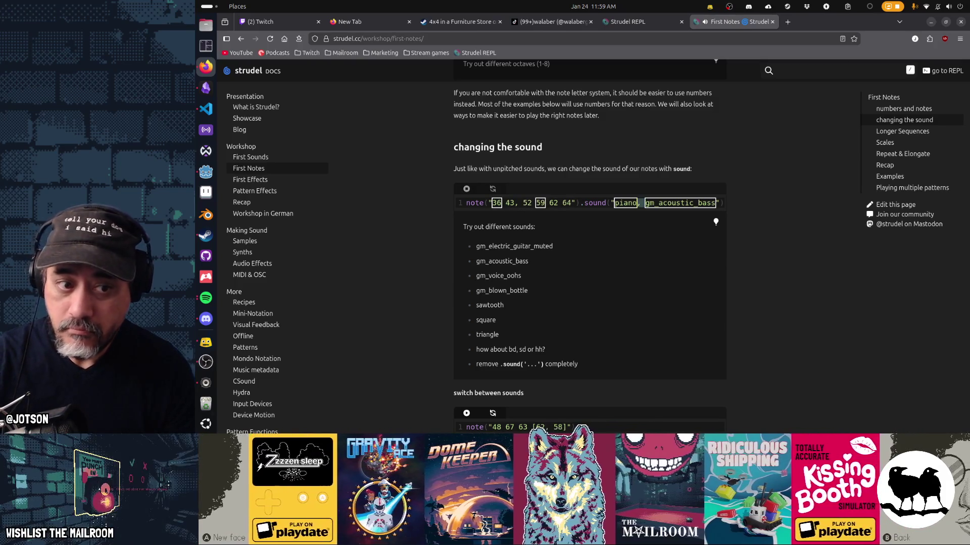
Re-run with the deliberately invalid sound name 'aslkj'
key("BackSpace")
key("BackSpace")
key("BackSpace")
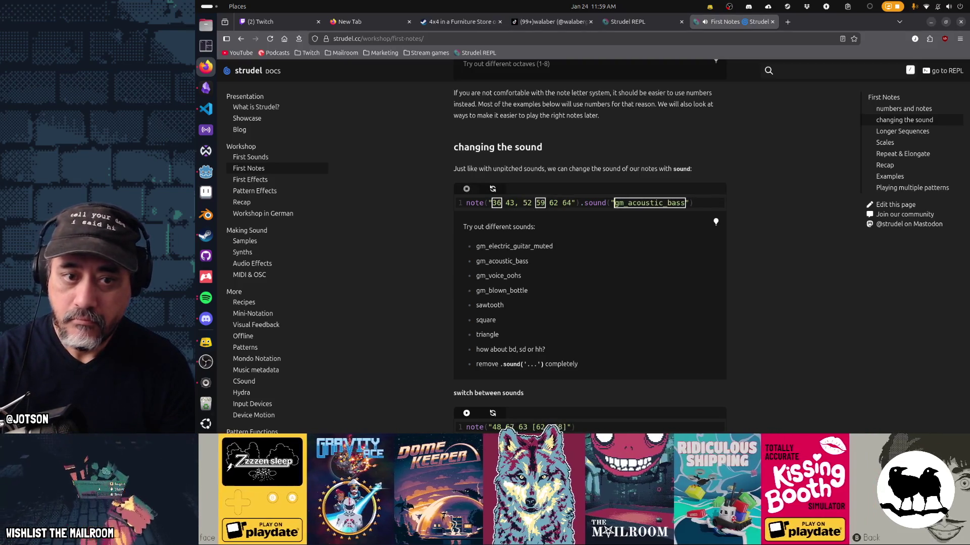
type("gaslkjg")
key("ctrl+Return")
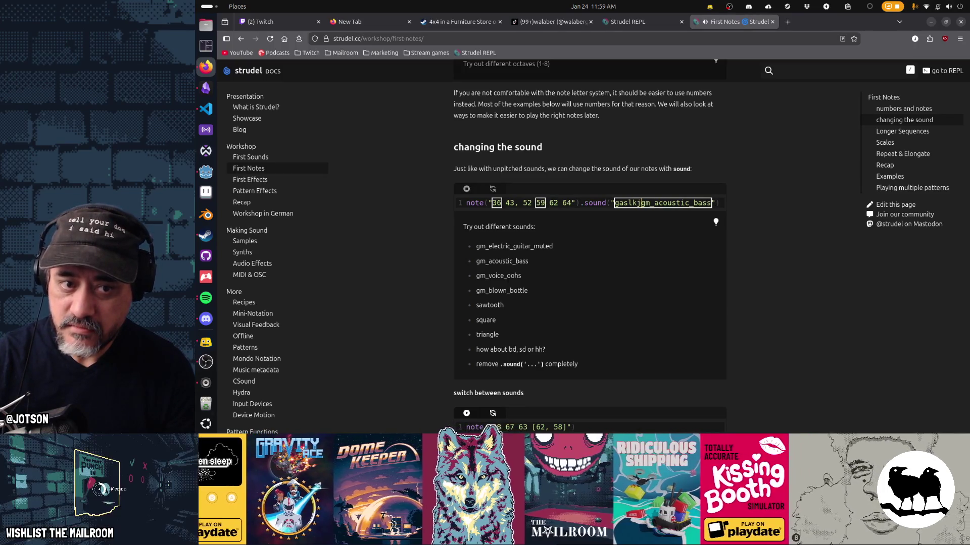
Restore gm_voice_oohs and re-run, then delete it so only gm_acoustic_bass plays
key("BackSpace")
key("BackSpace")
key("BackSpace")
type("m_voice_")
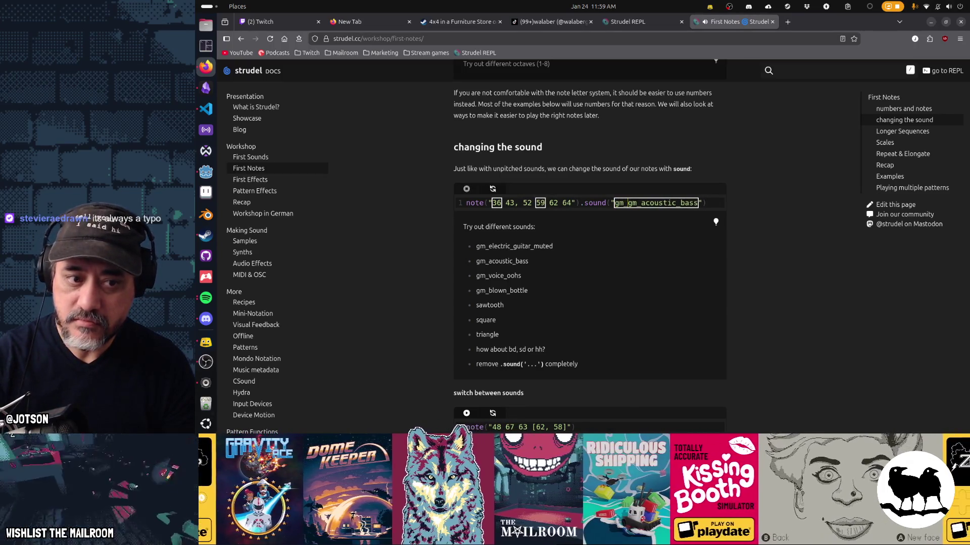
type("oohs,")
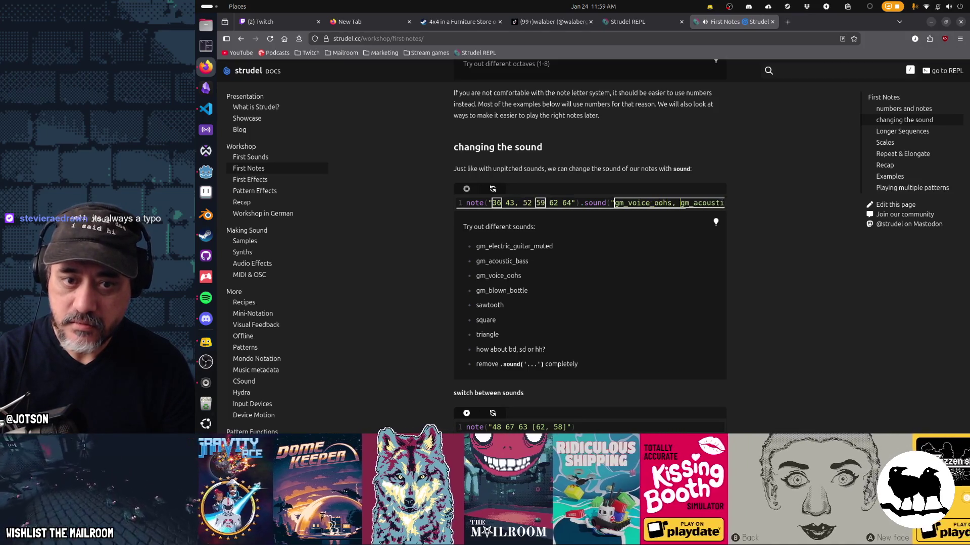
key("ctrl+Return")
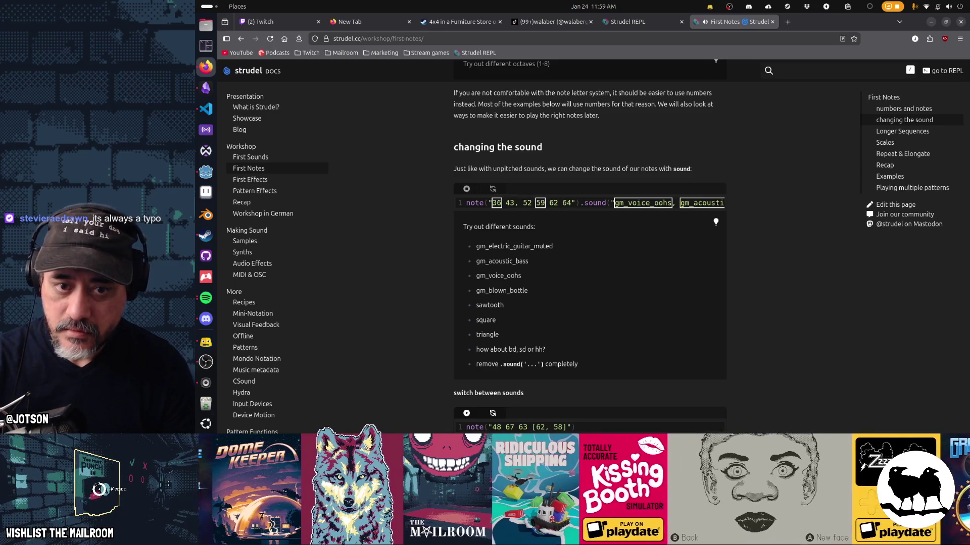
key("BackSpace")
key("BackSpace")
key("BackSpace")
key("ctrl+Return")
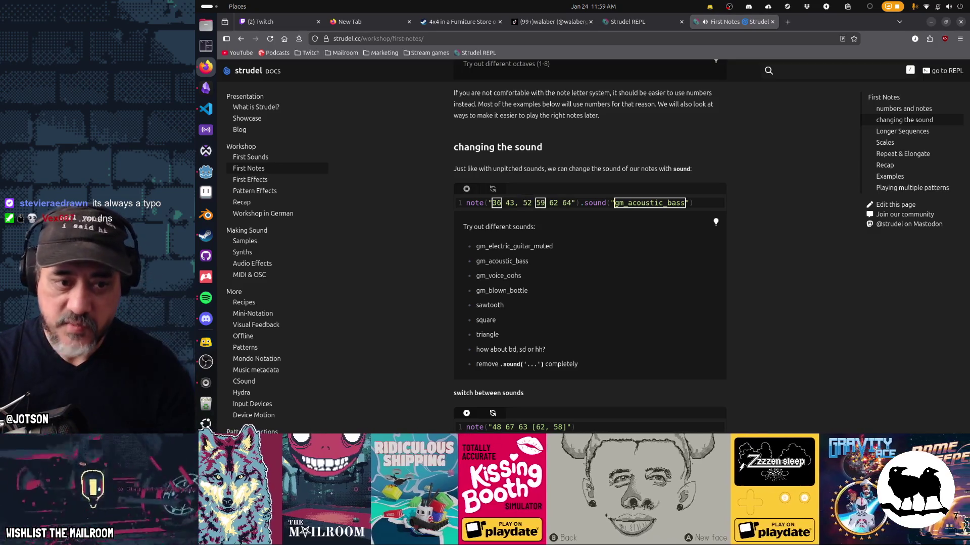
scroll(675, 246, "down", 4)
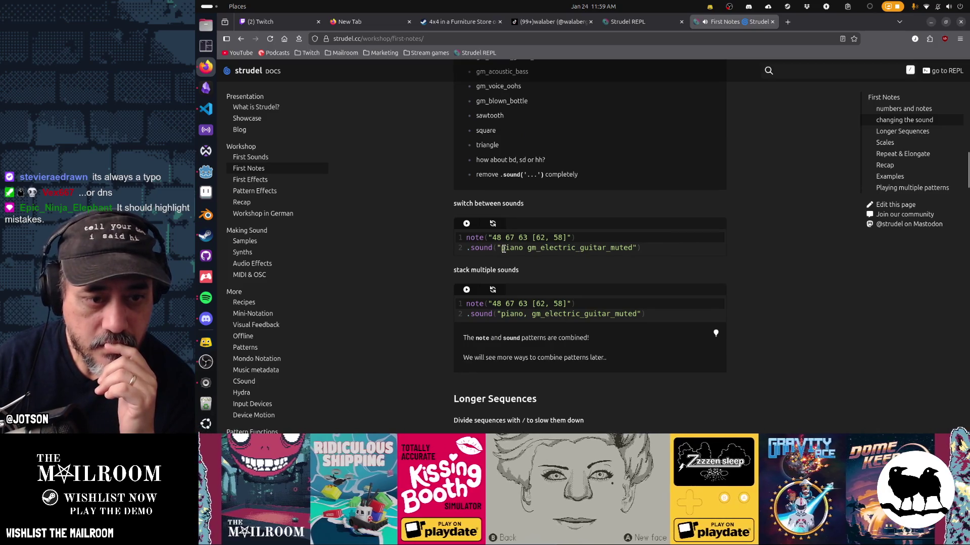
Play the switch-between-sounds example, then run the 'piano, gm_electric_guitar_muted' stack example
left_click(467, 224)
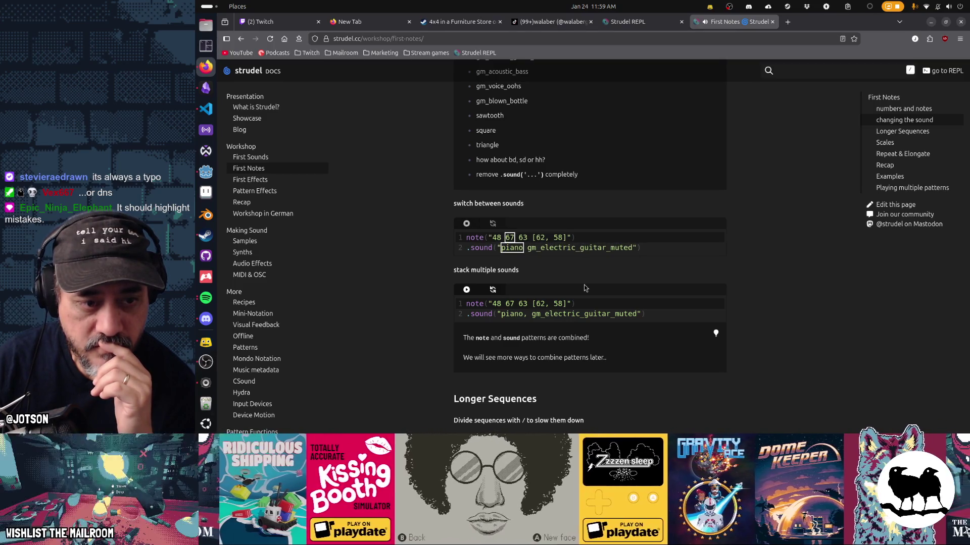
double_click(508, 247)
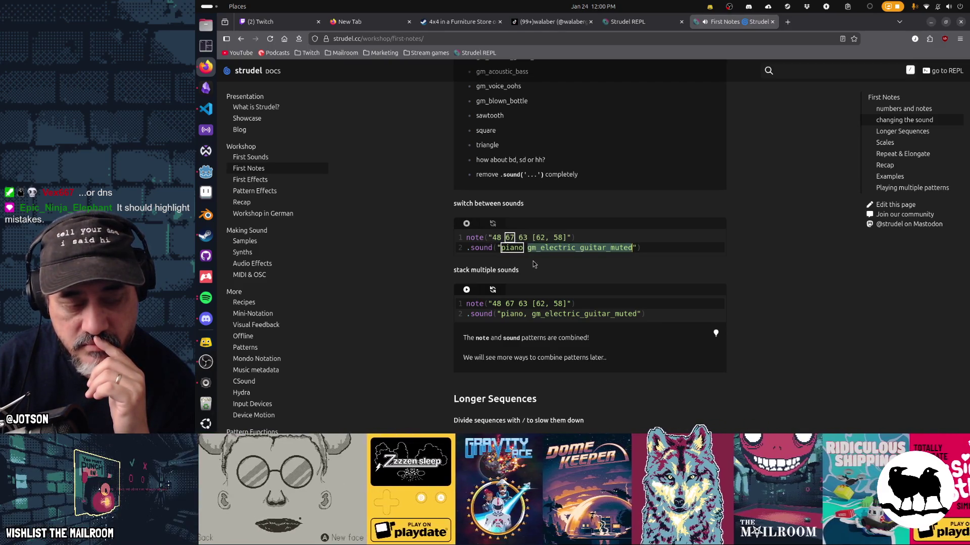
scroll(482, 259, "down", 2)
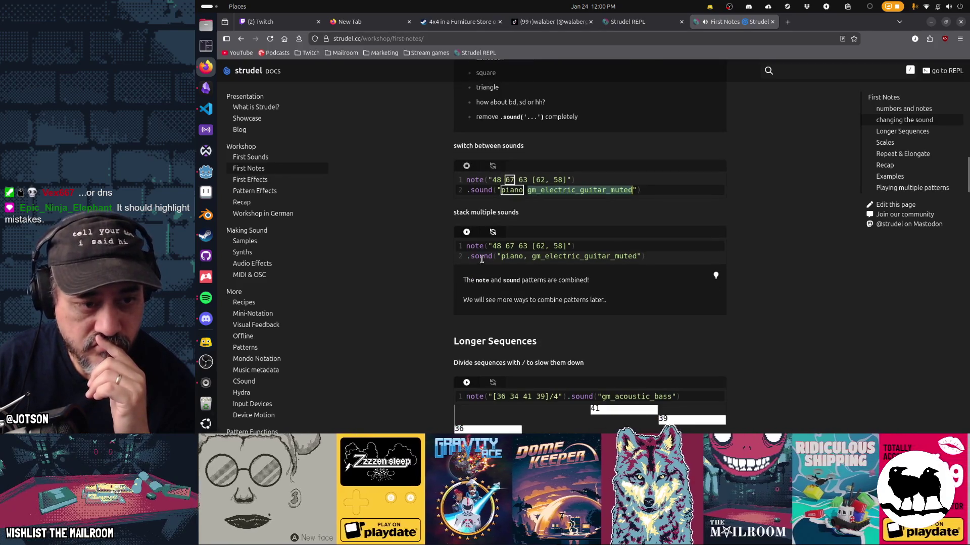
double_click(511, 257)
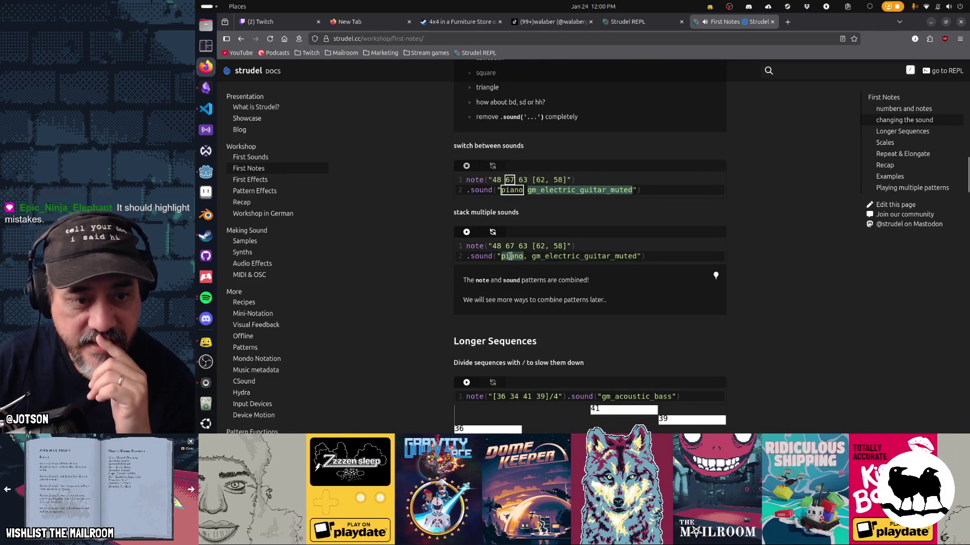
scroll(586, 319, "up", 8)
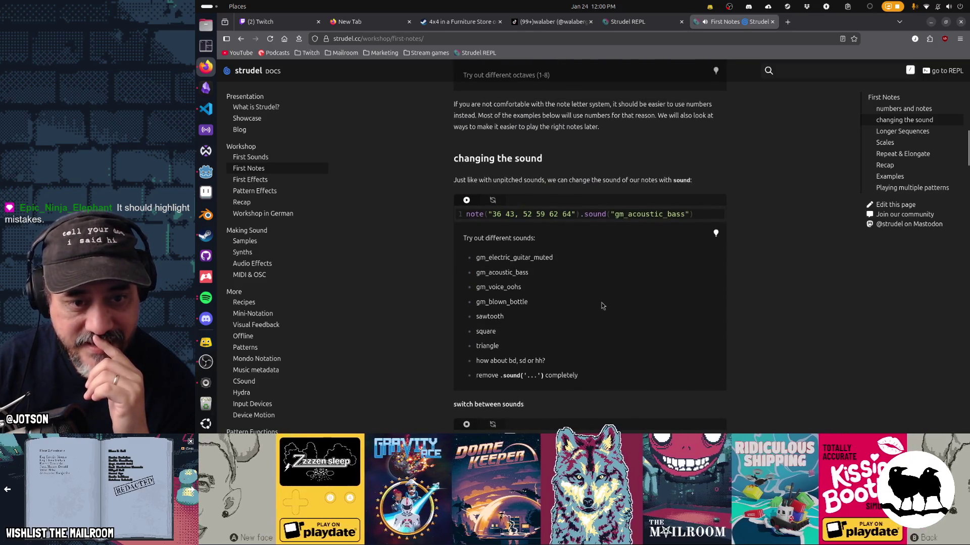
scroll(611, 318, "down", 7)
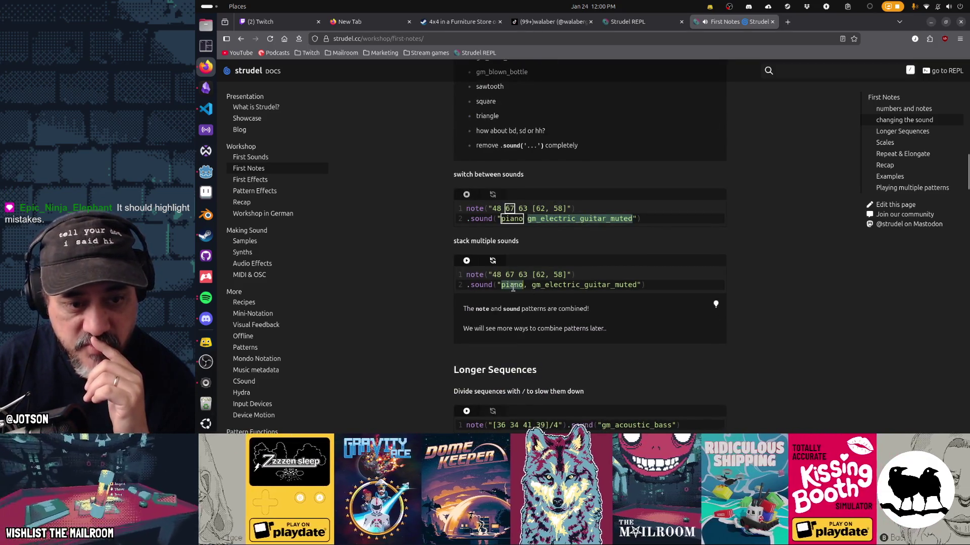
left_click(557, 287)
key("ctrl+Return")
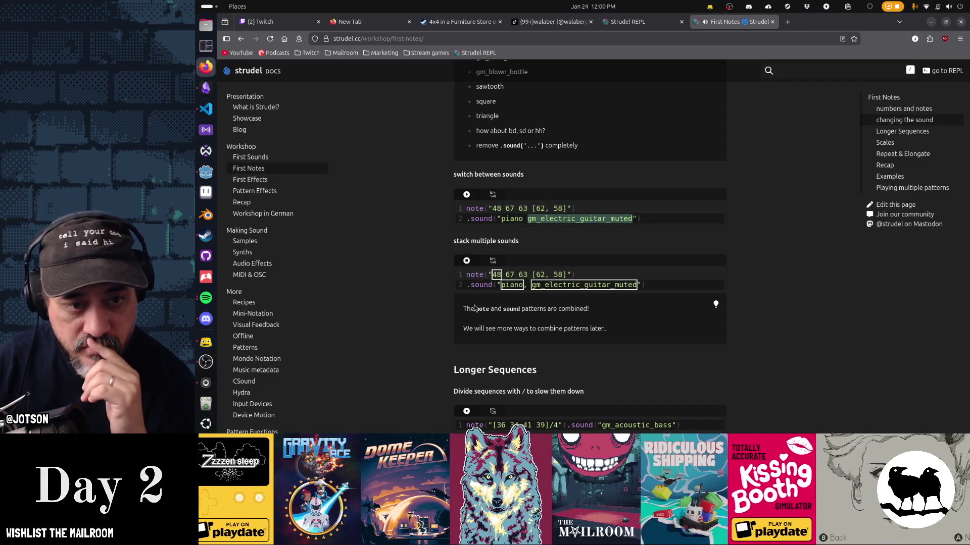
scroll(473, 307, "down", 3)
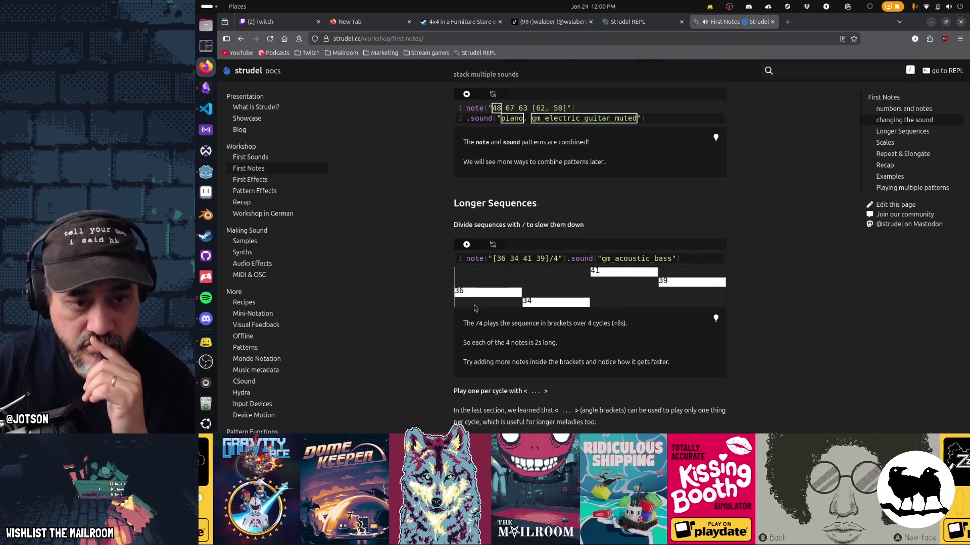
Play and stop the Longer Sequences example and the one-per-cycle angle-bracket example
left_click(466, 244)
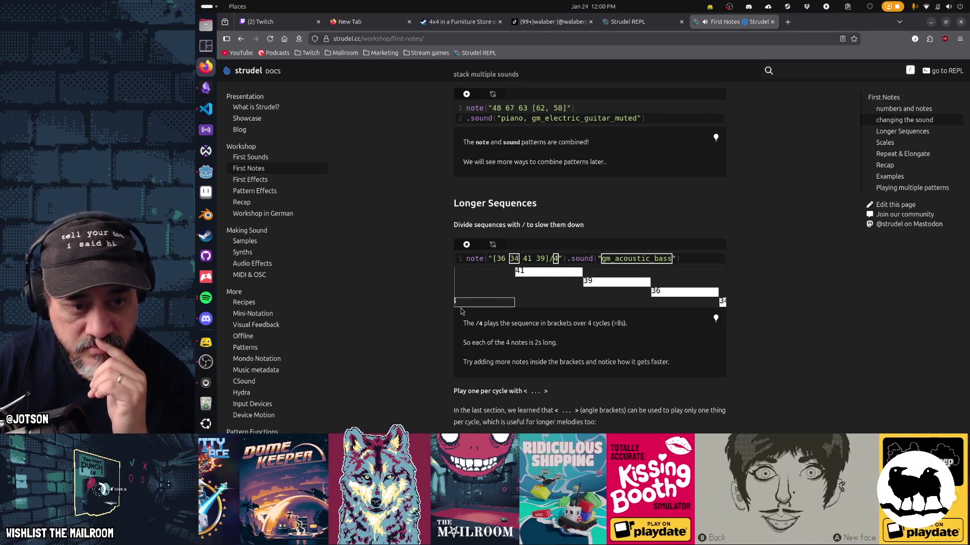
left_click(466, 245)
scroll(543, 377, "down", 3)
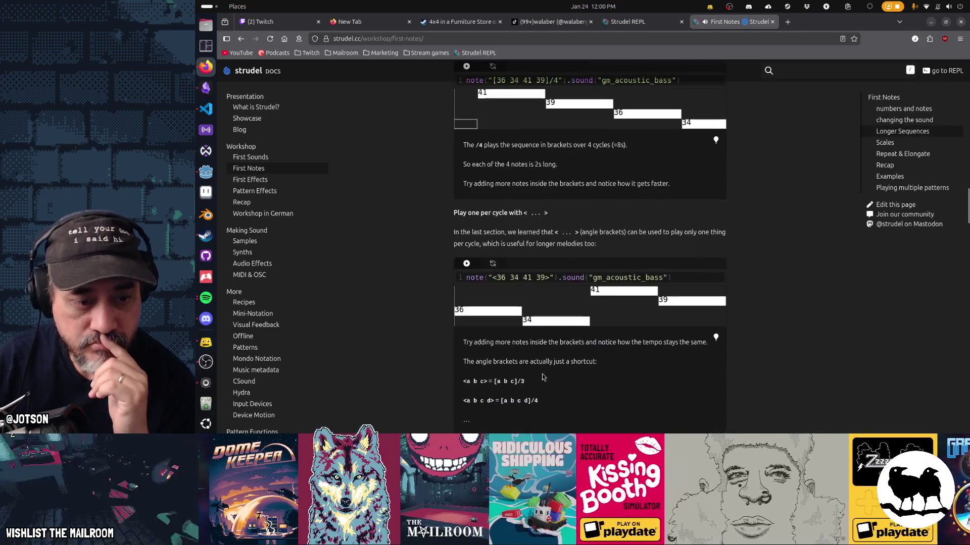
scroll(543, 377, "down", 2)
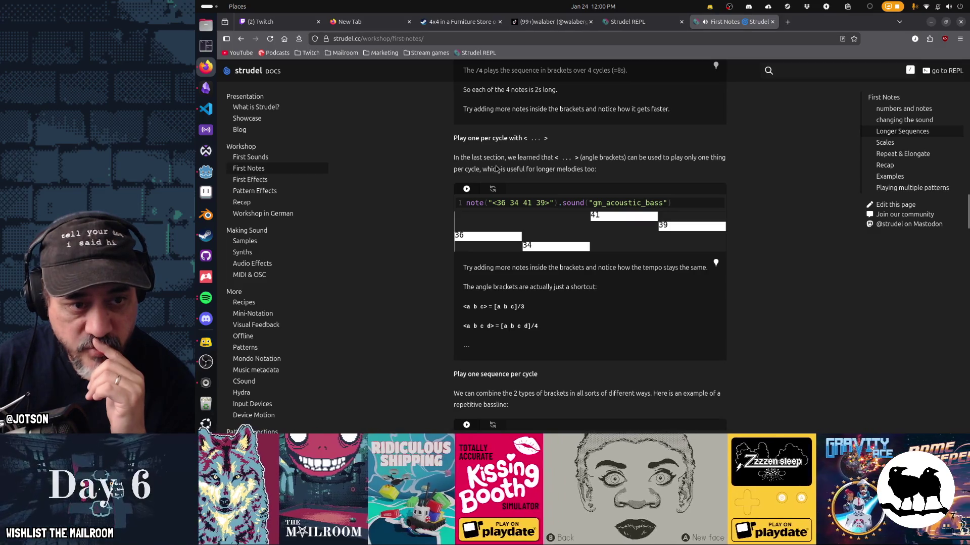
left_click(467, 190)
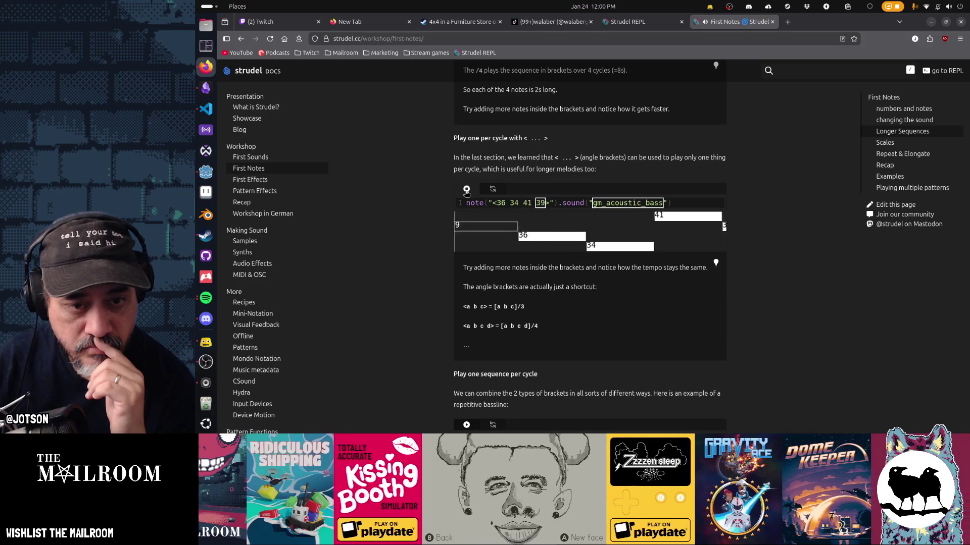
left_click(466, 190)
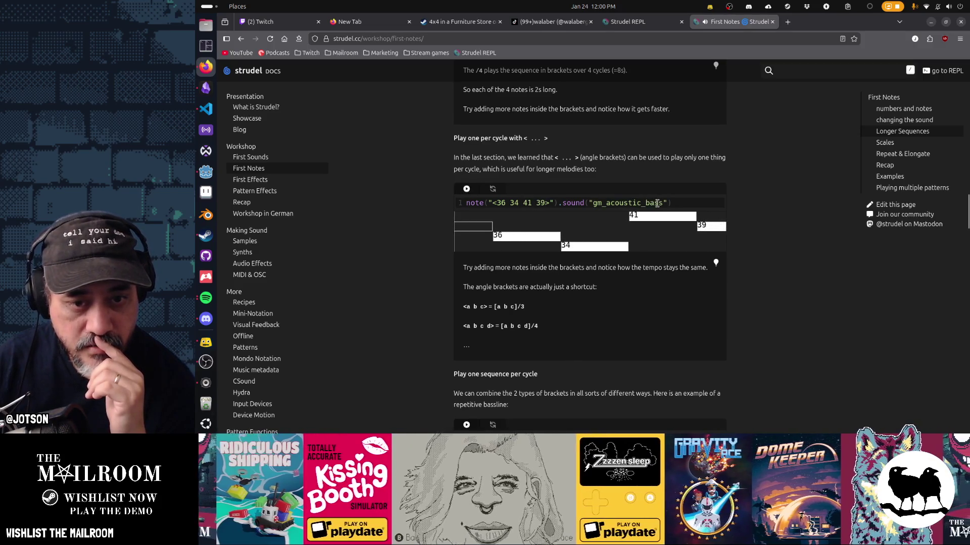
Make the sound alternate as '<gm_acoustic_bass piano>' and play it
key("ctrl+shift+Left")
key("BackSpace")
key("ctrl+z")
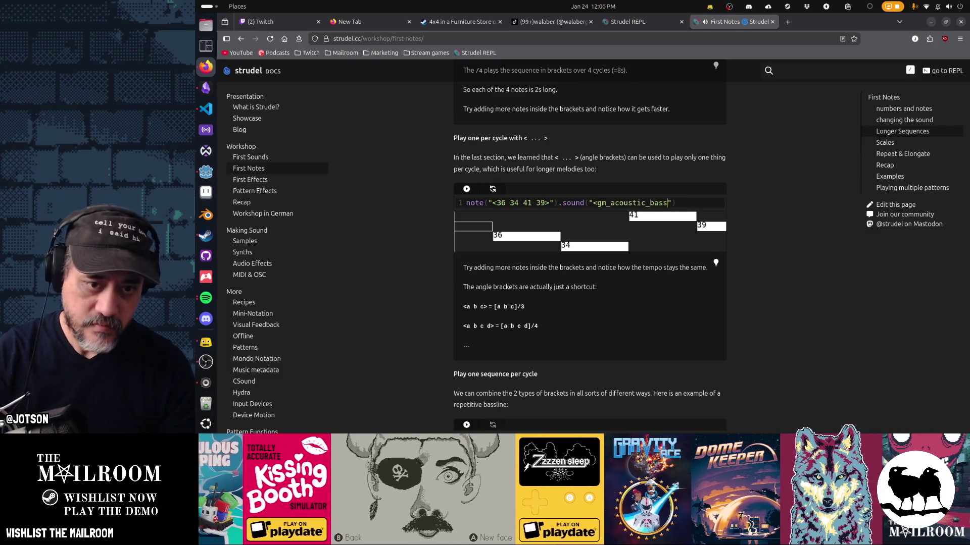
type(">")
key("ctrl+Return")
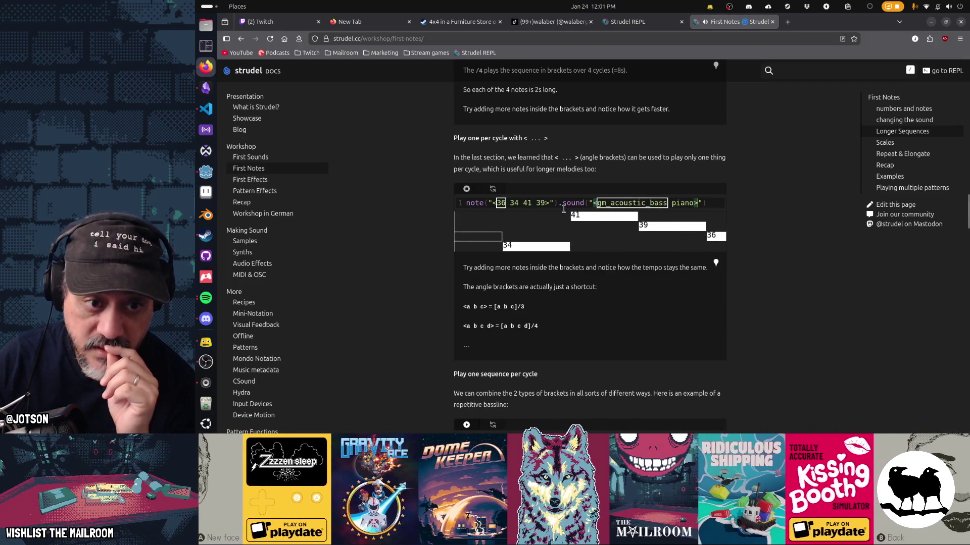
Add *8 to the notes, speed up the sound alternation, and re-run
type("*8")
key("ctrl+Return")
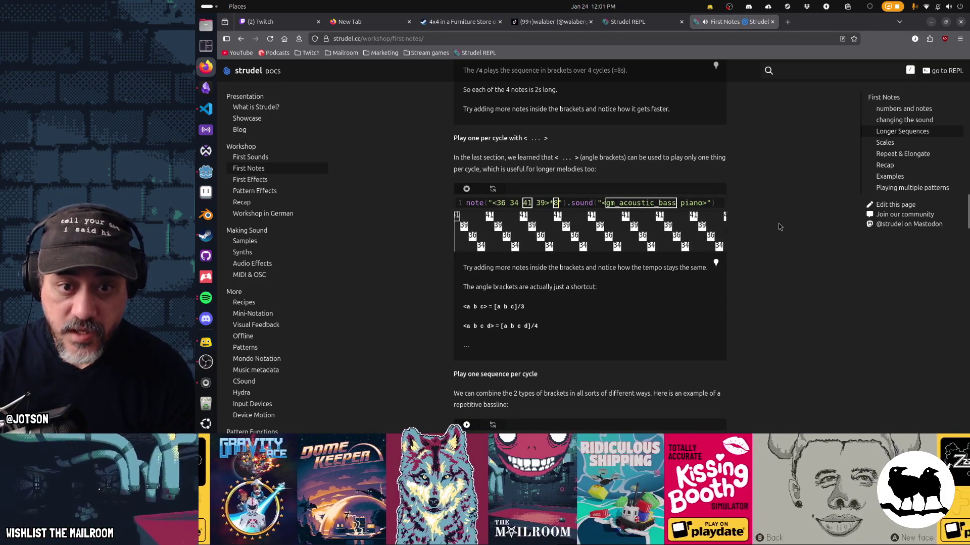
type(">*8")
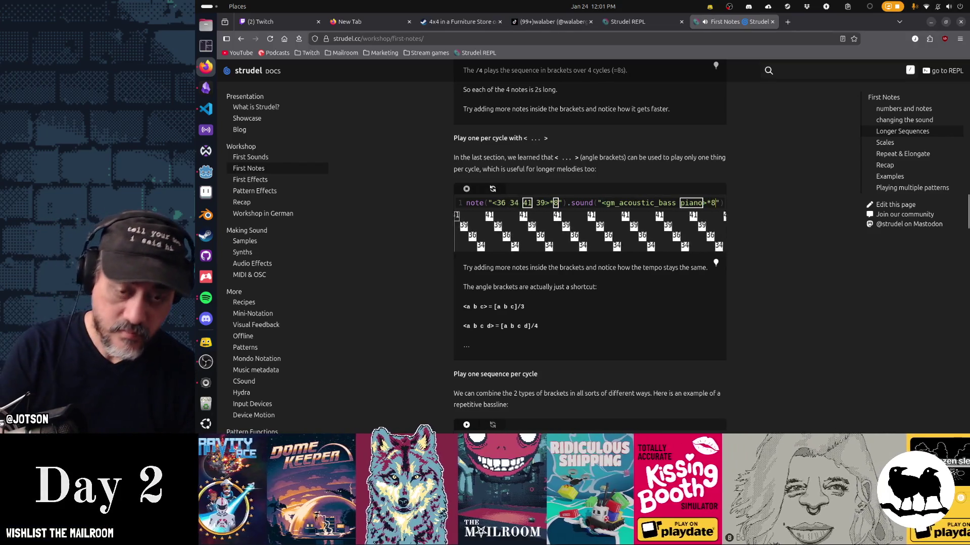
key("ctrl+Return")
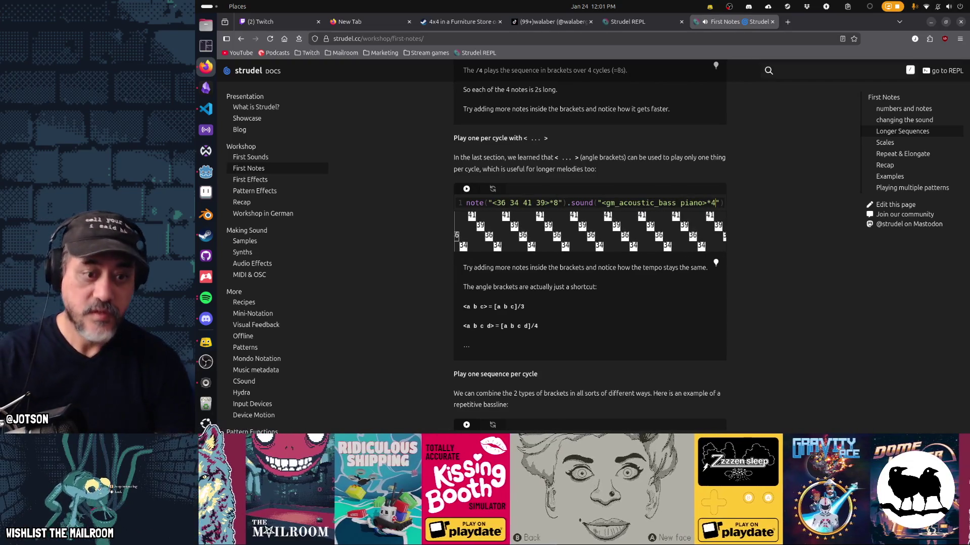
scroll(801, 308, "down", 4)
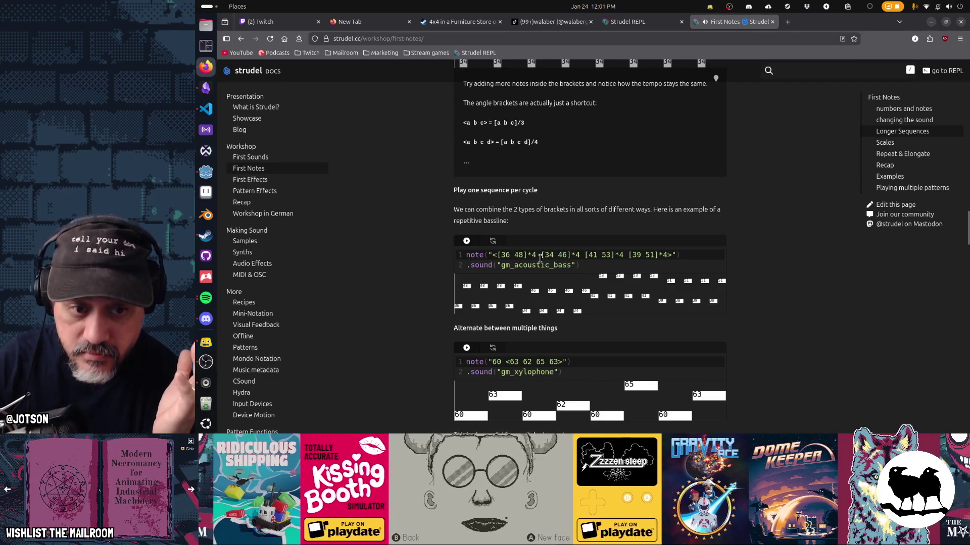
Play the bassline and xylophone examples, then the 'bd*4, [~ <sd cp>]*2, [~ hh]*4' TR909 drums
left_click(466, 241)
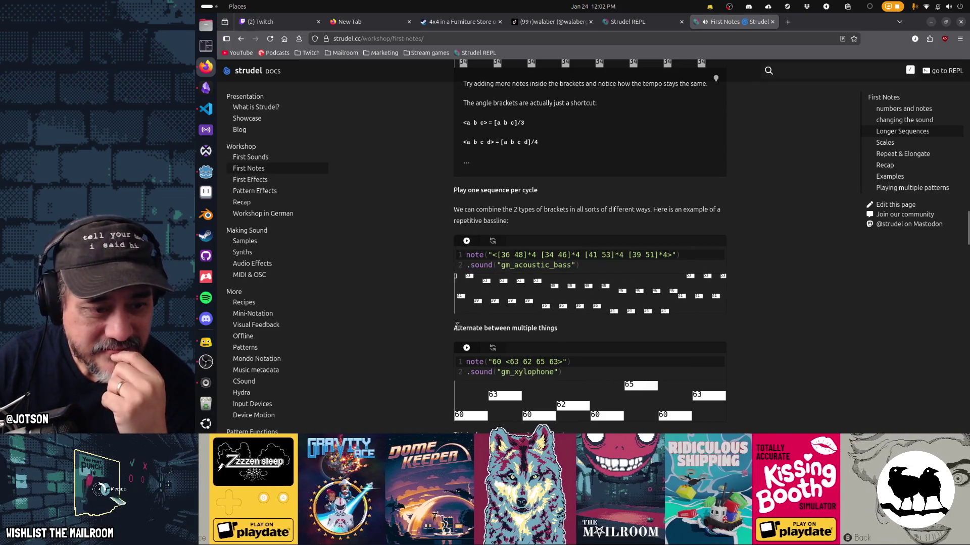
left_click(467, 348)
scroll(422, 325, "down", 3)
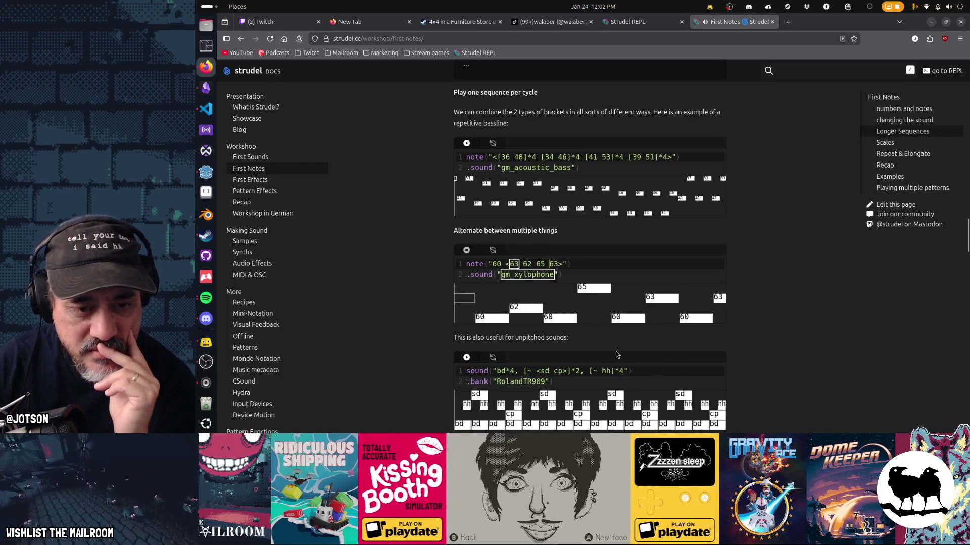
scroll(556, 350, "up", 5)
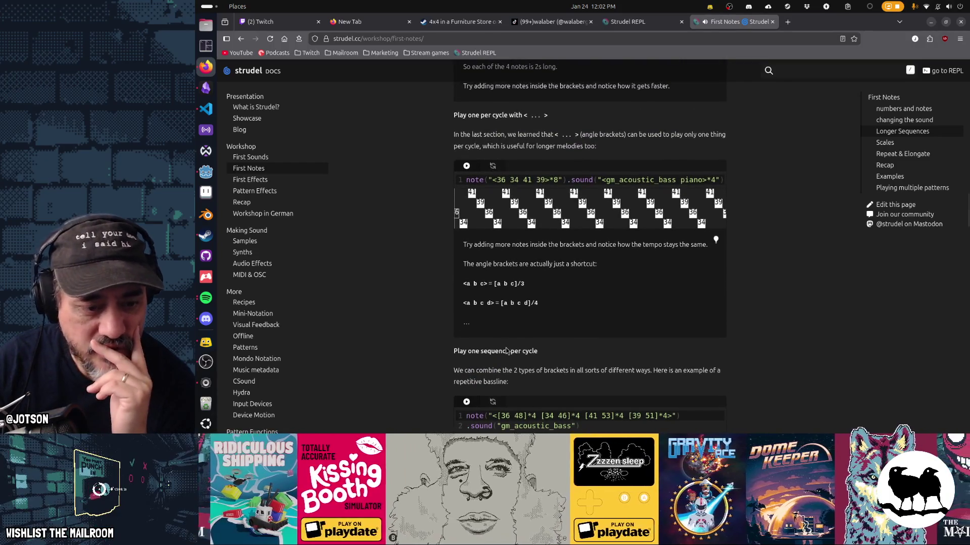
scroll(507, 351, "down", 2)
scroll(506, 351, "up", 6)
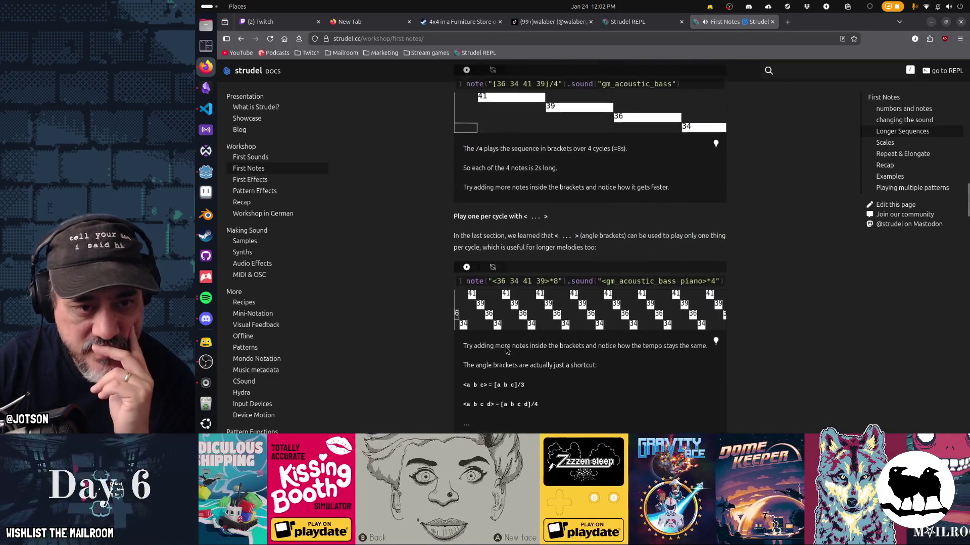
scroll(506, 350, "up", 2)
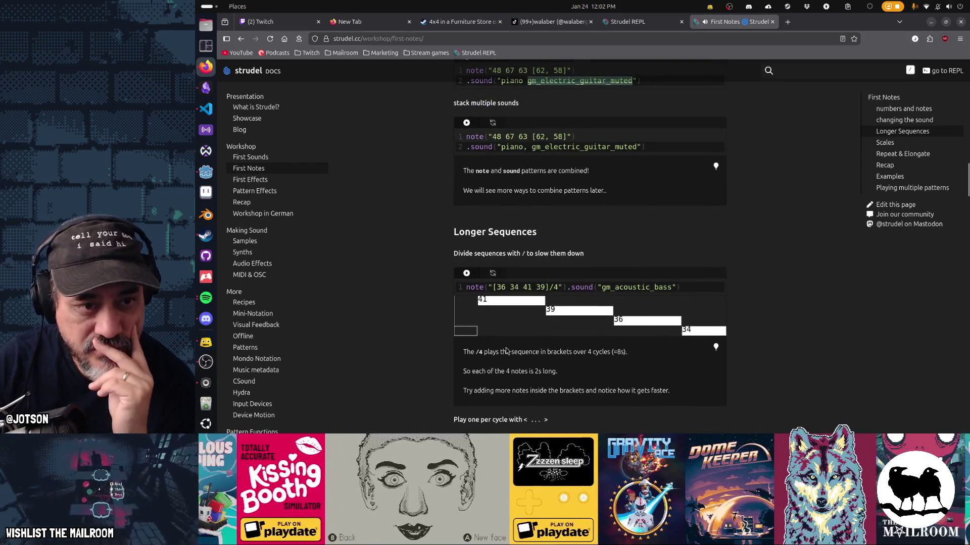
scroll(505, 347, "up", 2)
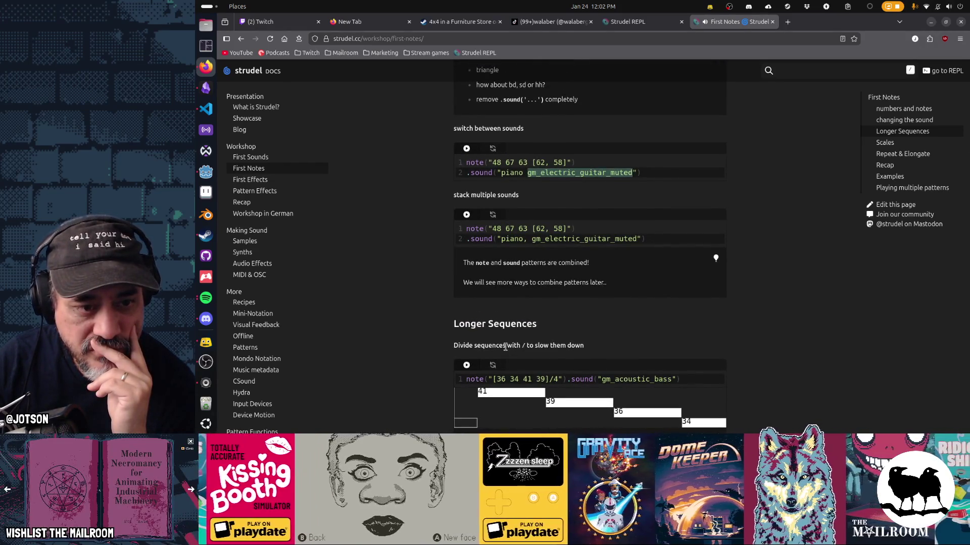
scroll(505, 348, "down", 10)
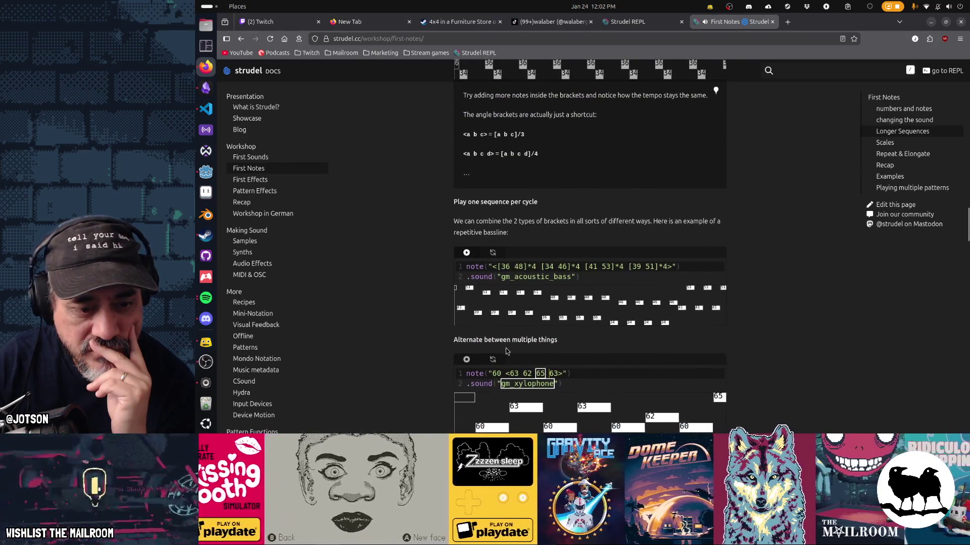
scroll(505, 347, "down", 4)
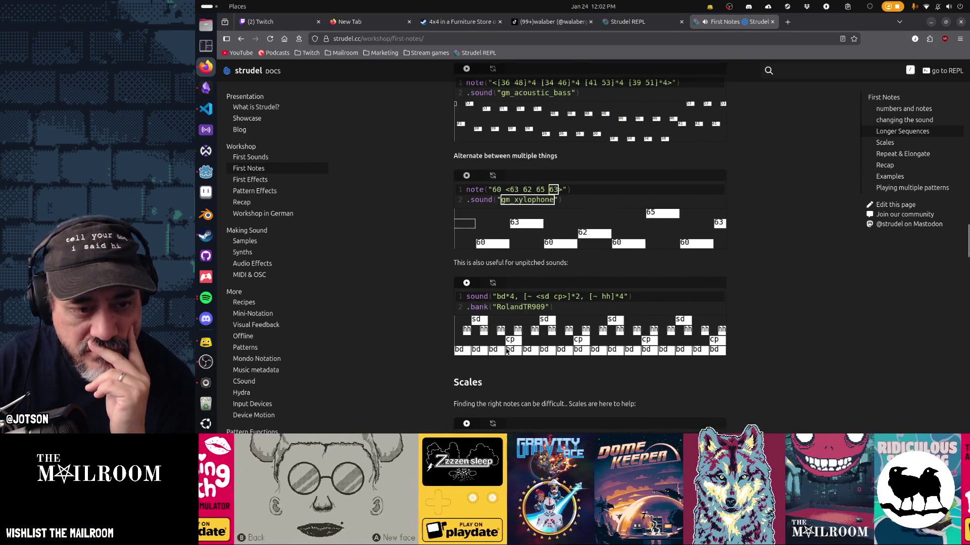
left_click(460, 328)
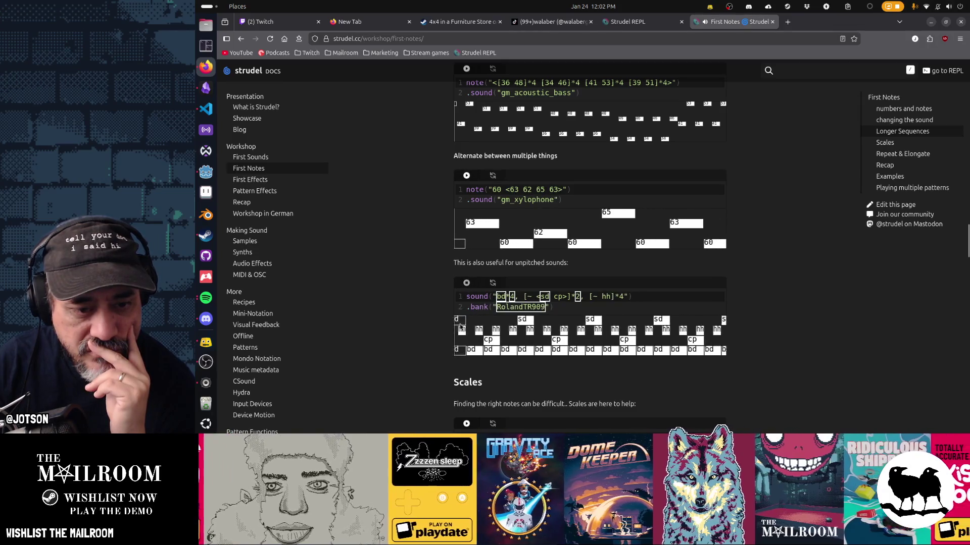